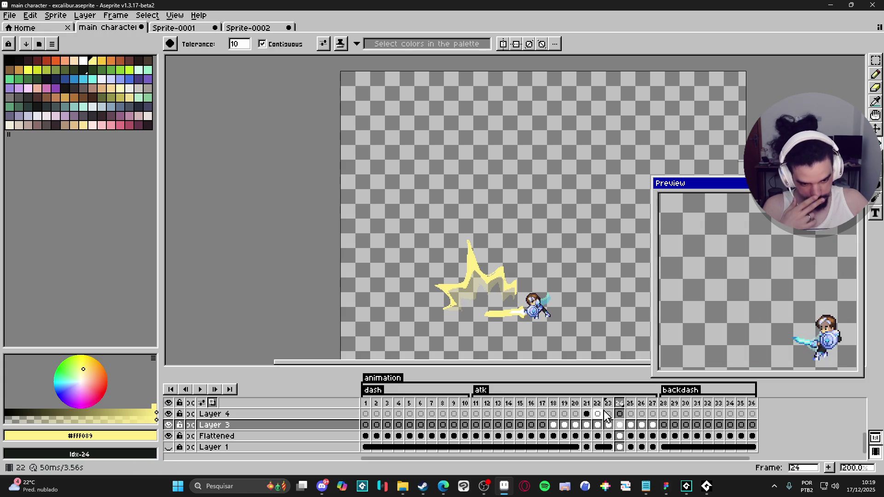
Step through the timeline to frame 25 and zoom the canvas to 400%.
{"action": "left_click", "coordinate": [608, 424]}
{"action": "left_click", "coordinate": [620, 425]}
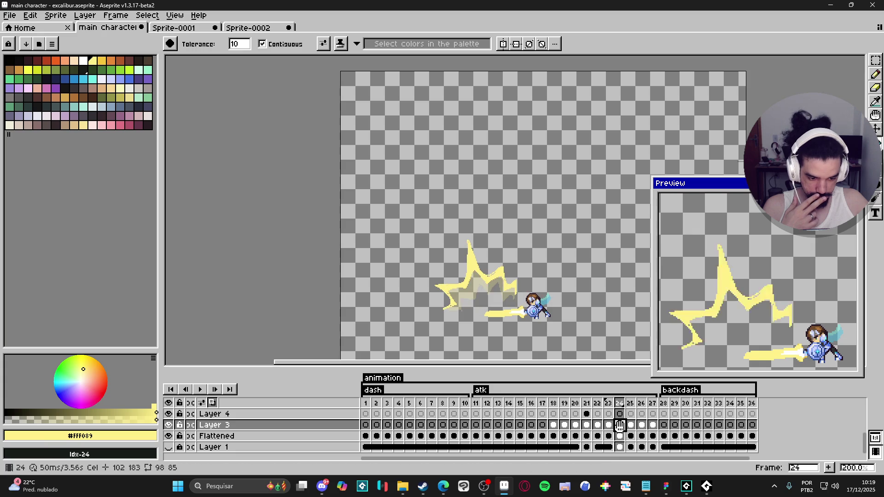
{"action": "left_click", "coordinate": [630, 424]}
{"action": "scroll", "coordinate": [467, 249], "scroll_direction": "up", "scroll_amount": 2}
With the Pencil, draw the lightning bolt's left edge in yellow over the onion skin.
{"action": "key", "text": "b"}
{"action": "mouse_move", "coordinate": [467, 249]}
{"action": "left_mouse_down"}
{"action": "mouse_move", "coordinate": [459, 205]}
{"action": "mouse_move", "coordinate": [494, 257]}
{"action": "mouse_move", "coordinate": [525, 241]}
{"action": "mouse_move", "coordinate": [536, 273]}
{"action": "mouse_move", "coordinate": [555, 268]}
{"action": "mouse_move", "coordinate": [557, 296]}
{"action": "left_mouse_up"}
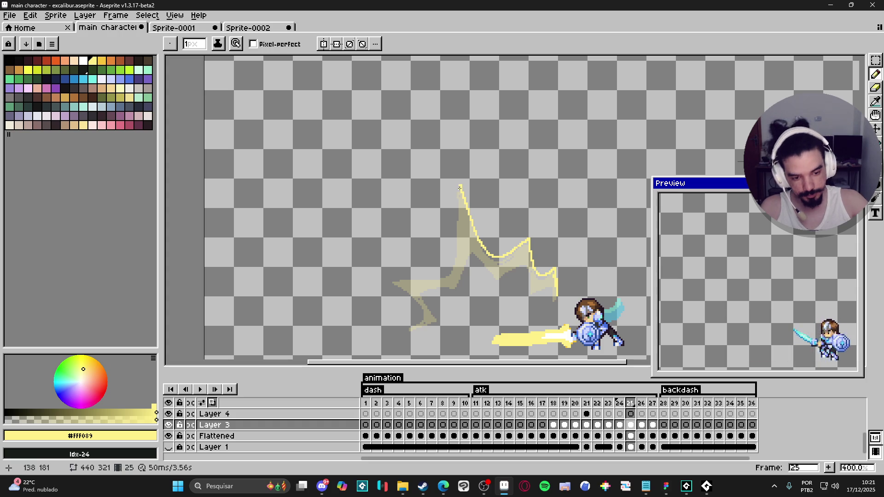
{"action": "mouse_move", "coordinate": [460, 186]}
{"action": "left_mouse_down"}
{"action": "mouse_move", "coordinate": [451, 266]}
{"action": "mouse_move", "coordinate": [391, 281]}
{"action": "left_mouse_up"}
Close the yellow outline along the arm, the right dip and the spike's left edge.
{"action": "mouse_move", "coordinate": [444, 274]}
{"action": "left_mouse_down"}
{"action": "mouse_move", "coordinate": [391, 282]}
{"action": "mouse_move", "coordinate": [406, 324]}
{"action": "left_mouse_up"}
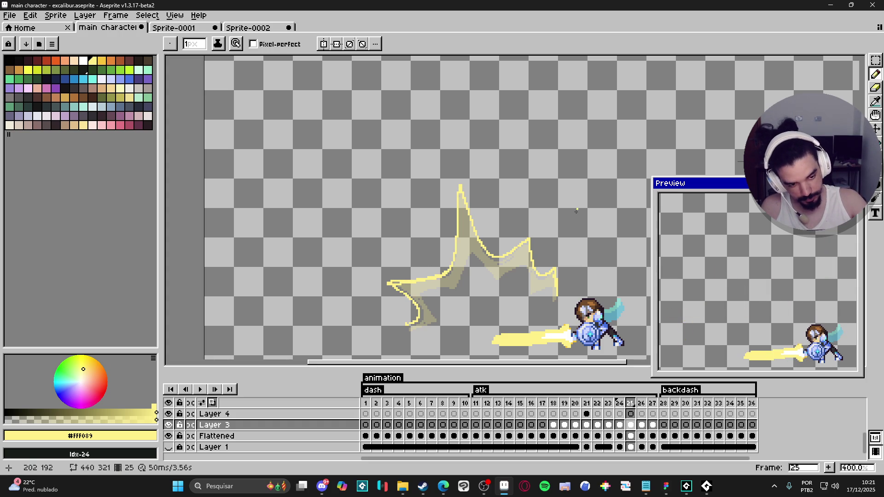
{"action": "mouse_move", "coordinate": [555, 273]}
{"action": "left_mouse_down"}
{"action": "mouse_move", "coordinate": [541, 278]}
{"action": "mouse_move", "coordinate": [528, 253]}
{"action": "left_mouse_up"}
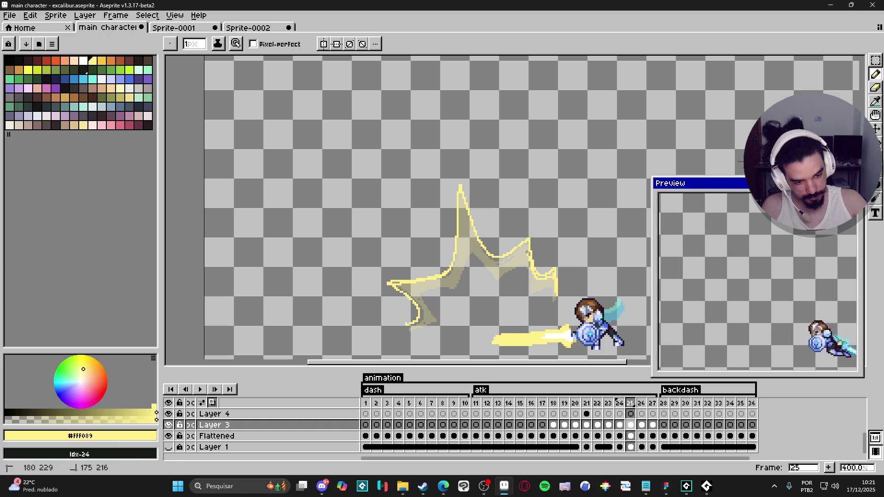
{"action": "mouse_move", "coordinate": [460, 264]}
{"action": "left_mouse_down"}
{"action": "mouse_move", "coordinate": [461, 239]}
{"action": "mouse_move", "coordinate": [443, 279]}
{"action": "mouse_move", "coordinate": [416, 288]}
{"action": "mouse_move", "coordinate": [421, 306]}
{"action": "mouse_move", "coordinate": [408, 326]}
{"action": "left_mouse_up"}
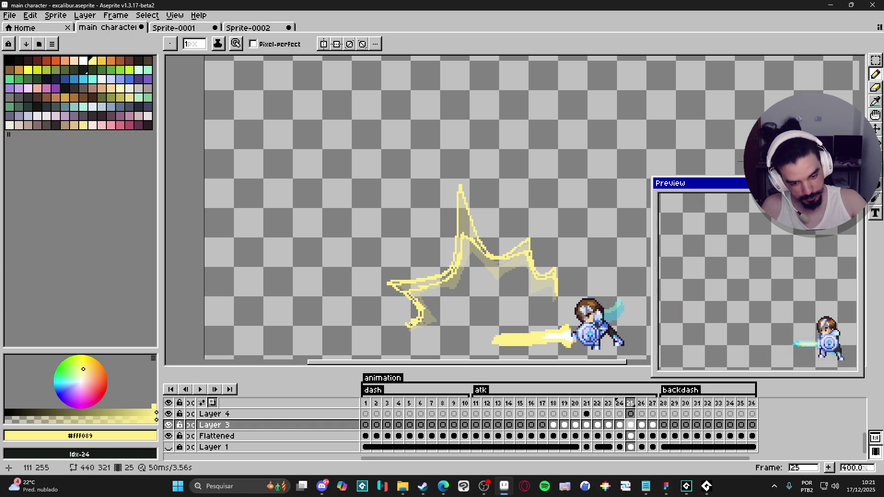
Fill the spike and remaining lightning regions solid yellow with the Paint Bucket.
{"action": "key", "text": "g"}
{"action": "left_click", "coordinate": [463, 221]}
{"action": "left_click", "coordinate": [523, 251]}
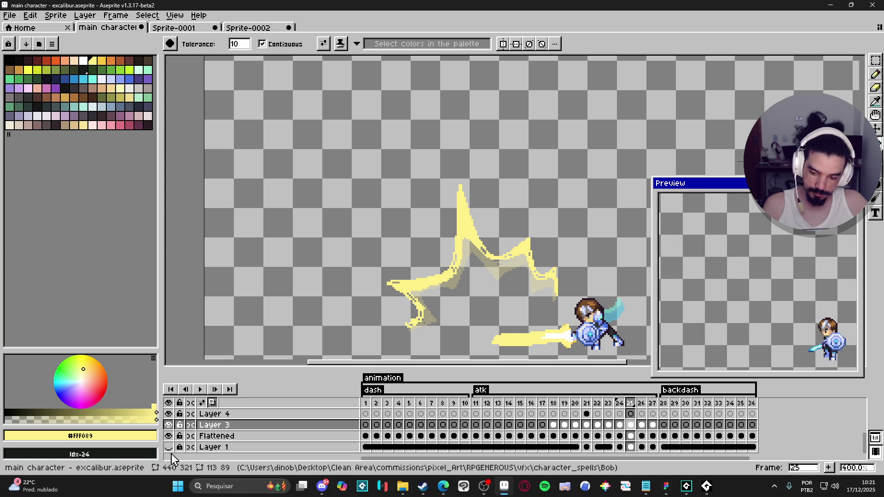
Show Layer 1's dark cave background and zoom the canvas out to 200%.
{"action": "left_click", "coordinate": [169, 447]}
{"action": "scroll", "coordinate": [521, 288], "scroll_direction": "down", "scroll_amount": 2}
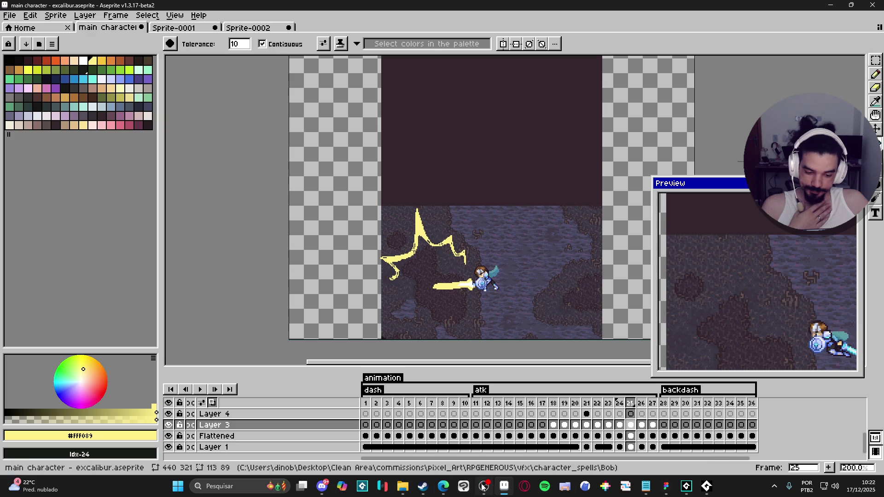
{"action": "mouse_move", "coordinate": [438, 489]}
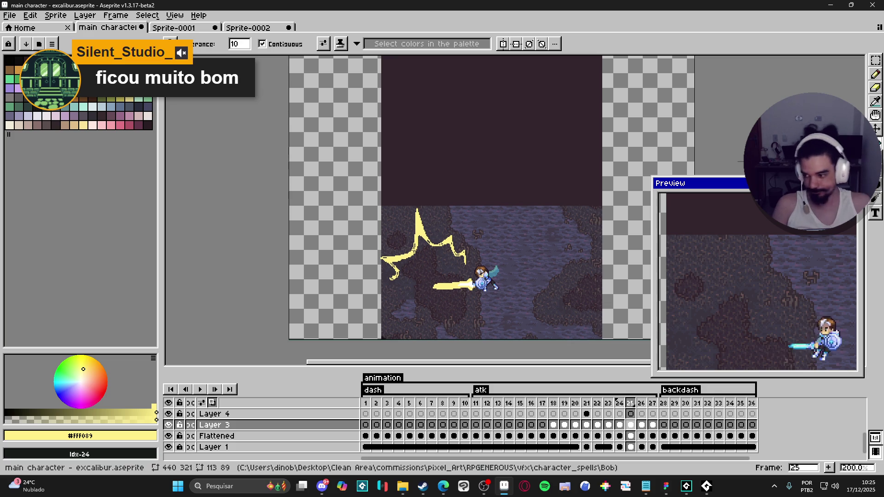
Bring the GameMaker window with the sqn_bob_excalibur sequence to the front.
{"action": "left_click", "coordinate": [686, 486]}
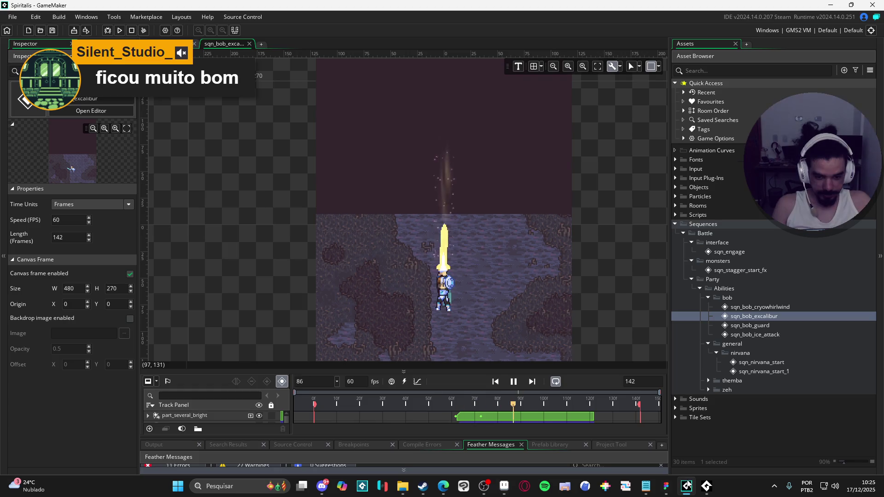
Zoom and pan the sqn_bob_excalibur preview, then check the excalibur animation in Aseprite.
{"action": "scroll", "coordinate": [487, 306], "scroll_direction": "up", "scroll_amount": 2}
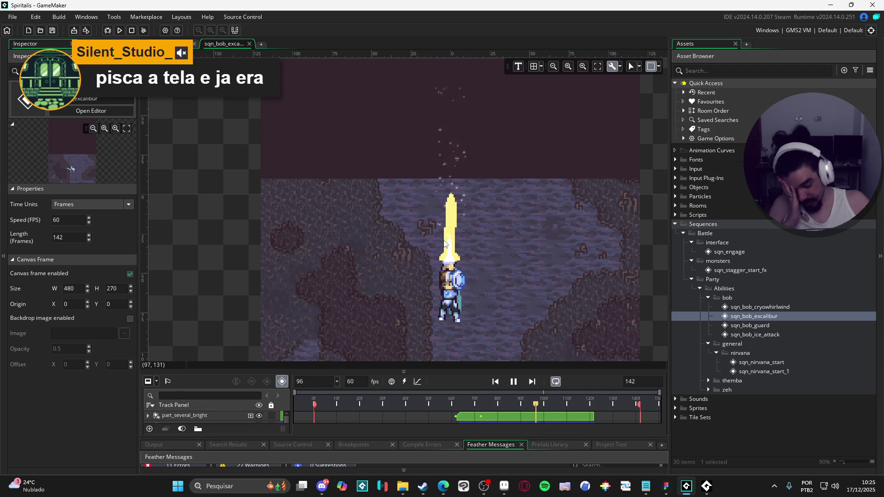
{"action": "left_click_drag", "start_coordinate": [442, 244], "coordinate": [450, 254]}
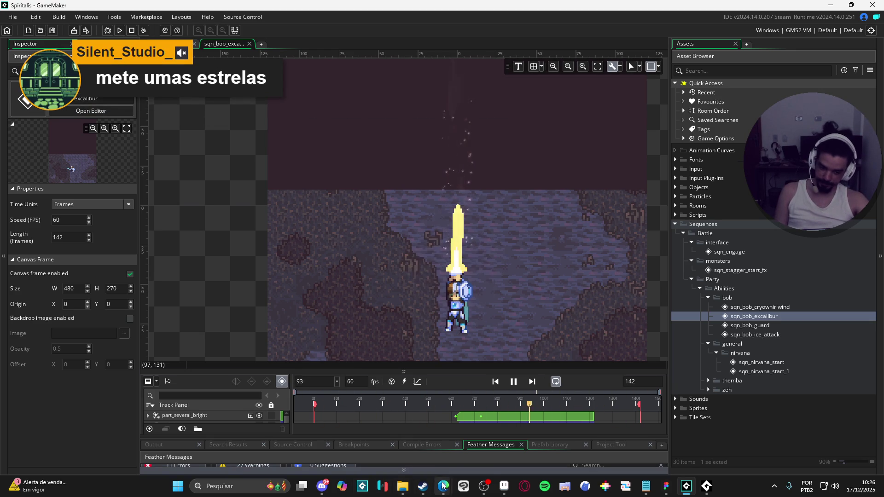
{"action": "left_click", "coordinate": [504, 486]}
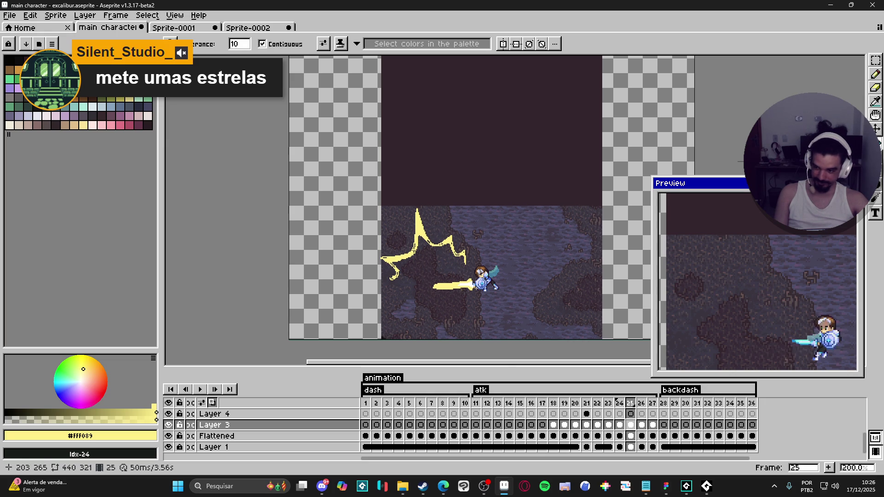
Toggle the console and GameMaker windows, ending on Aseprite's excalibur animation.
{"action": "left_click", "coordinate": [714, 491]}
{"action": "left_click", "coordinate": [713, 492]}
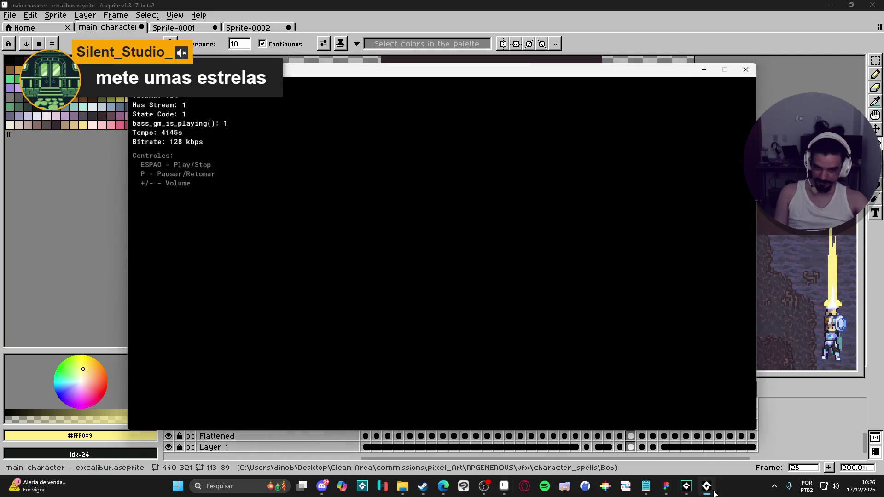
{"action": "left_click", "coordinate": [692, 492]}
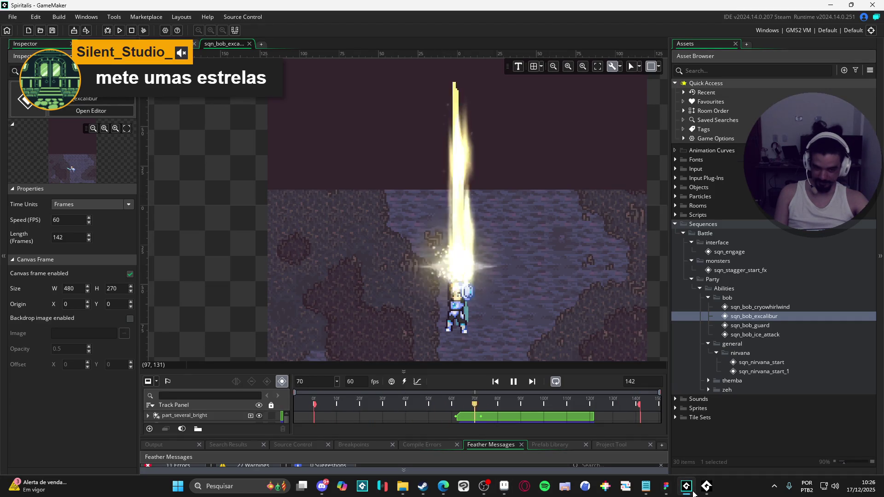
{"action": "left_click", "coordinate": [692, 492]}
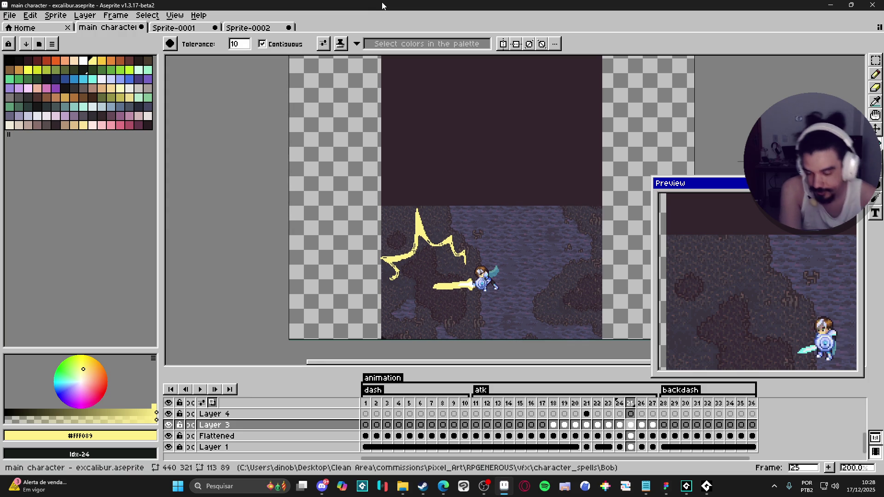
Compare the Sprite-0002 slash-trail sprite with the zoomed-in main excalibur animation.
{"action": "left_click", "coordinate": [261, 26]}
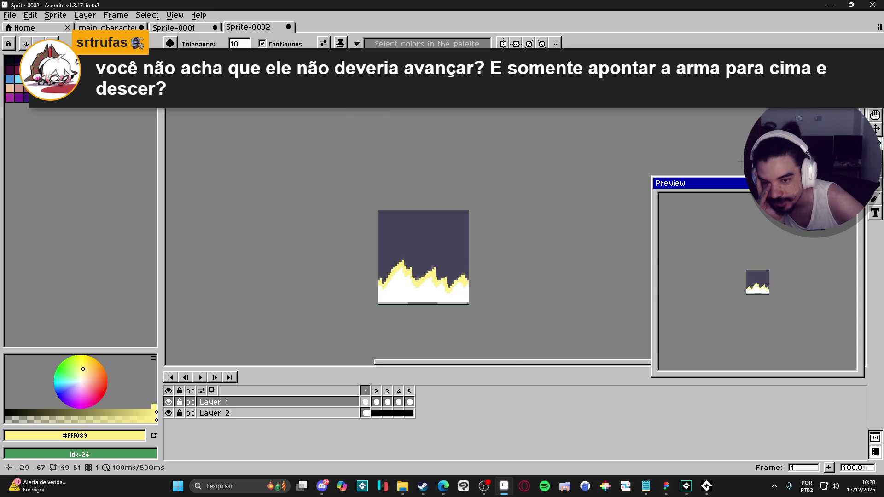
{"action": "left_click", "coordinate": [122, 28]}
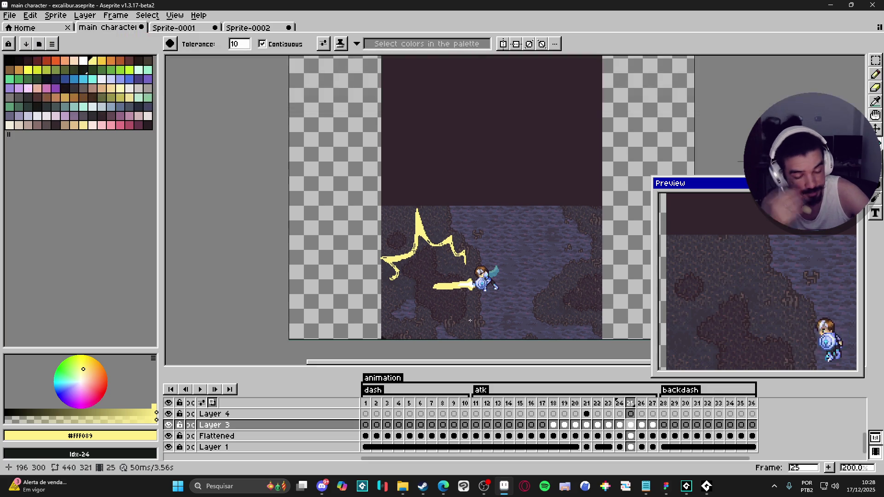
{"action": "scroll", "coordinate": [488, 285], "scroll_direction": "up", "scroll_amount": 2}
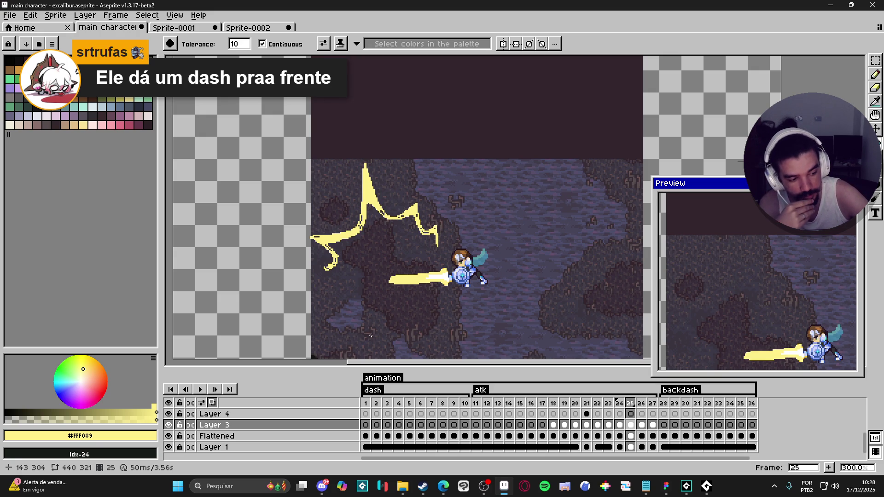
Switch to the sqn_bob_excalibur sequence in GameMaker, then to the Spiritalis design file.
{"action": "left_click", "coordinate": [686, 486]}
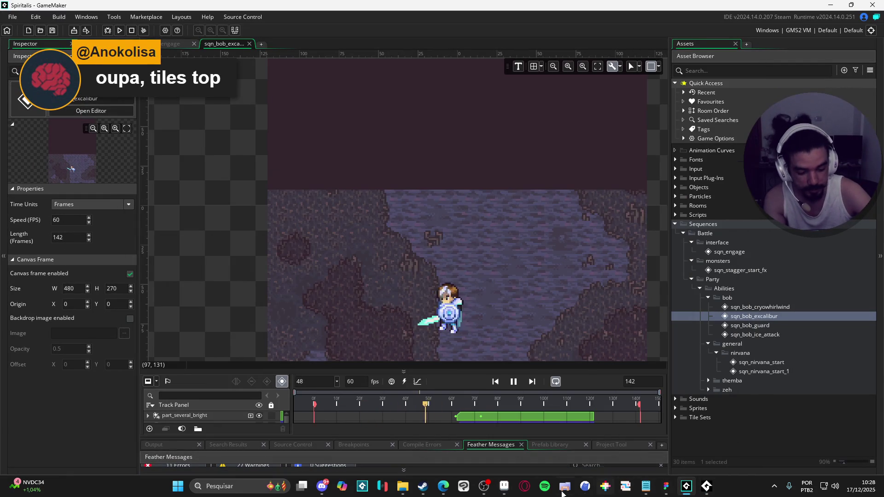
{"action": "mouse_move", "coordinate": [470, 492]}
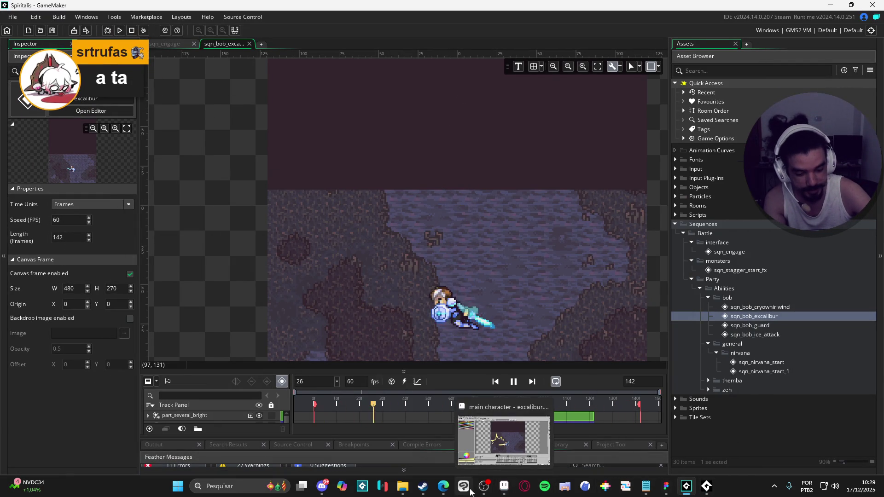
{"action": "left_click", "coordinate": [666, 486]}
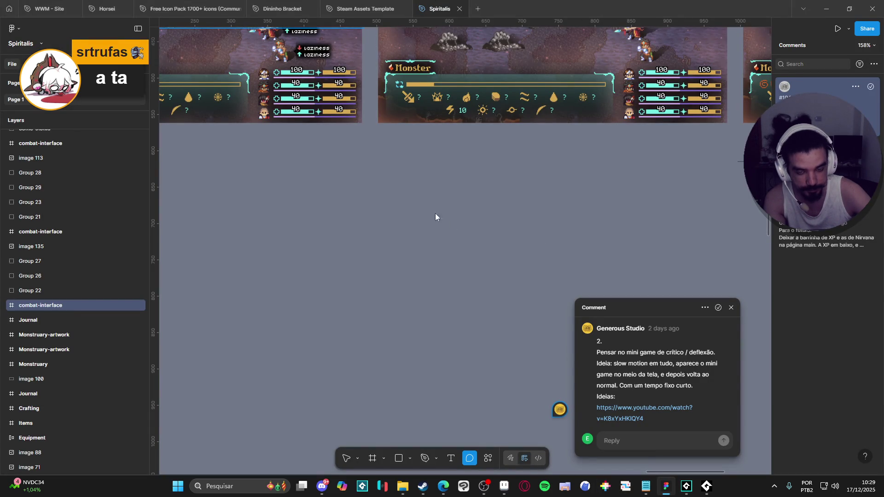
Close the comment, zoom into a combat-interface frame, then minimise Figma.
{"action": "left_click", "coordinate": [460, 359]}
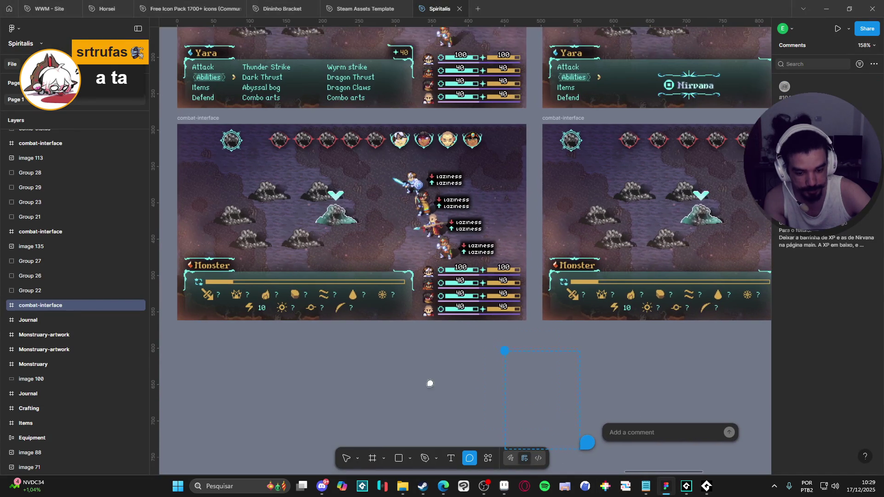
{"action": "left_click", "coordinate": [350, 459]}
{"action": "scroll", "coordinate": [470, 298], "scroll_direction": "up", "scroll_amount": 5}
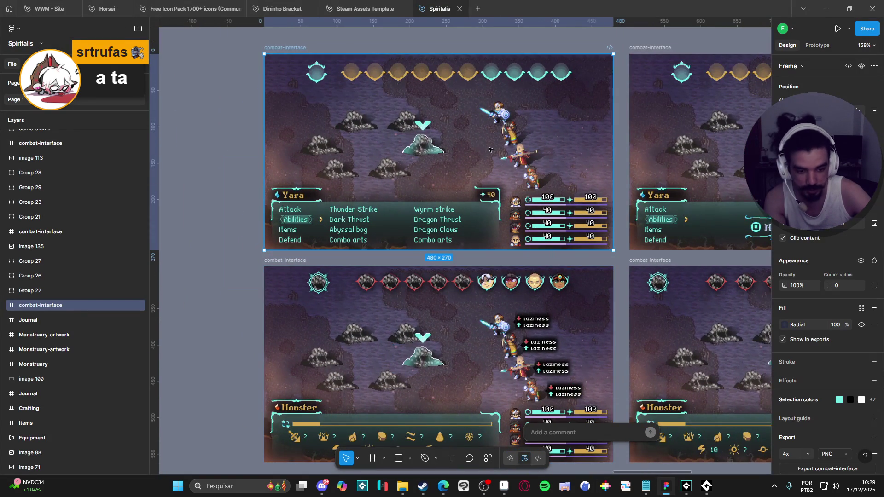
{"action": "scroll", "coordinate": [469, 298], "scroll_direction": "up", "scroll_amount": 5}
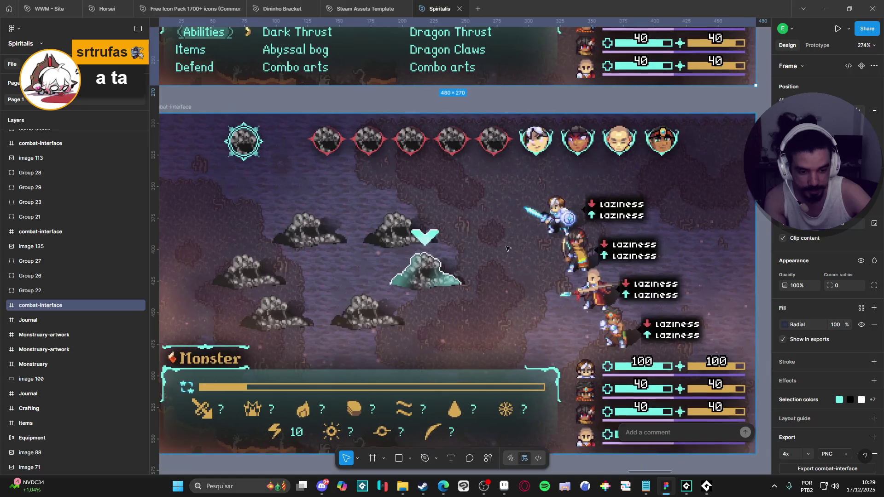
{"action": "scroll", "coordinate": [544, 251], "scroll_direction": "up", "scroll_amount": 1}
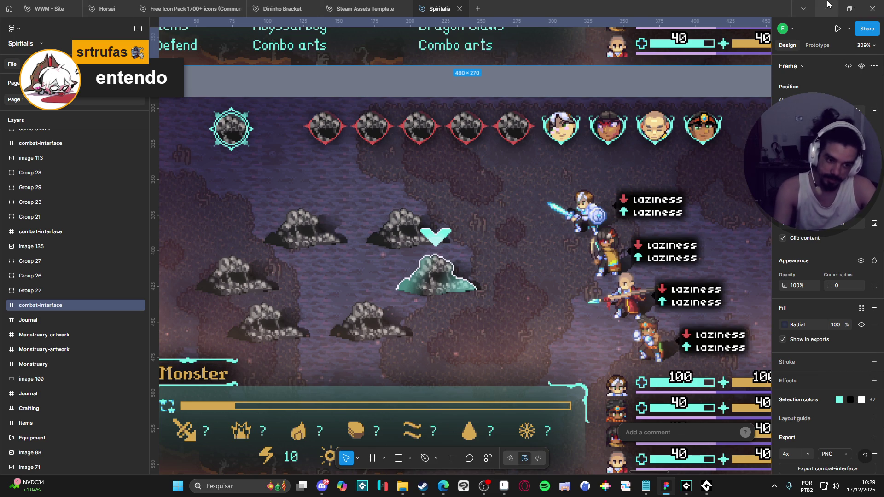
{"action": "left_click", "coordinate": [827, 5]}
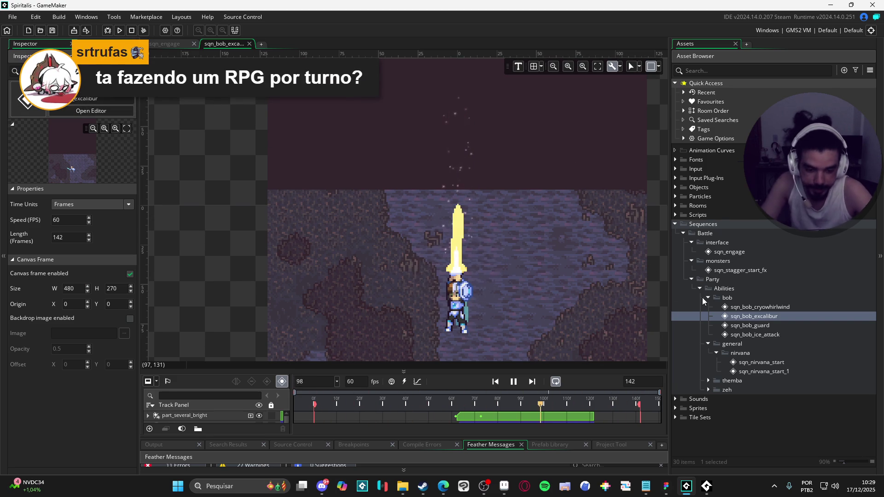
Open sqn_bob_guard, then open, enlarge and play the sqn_bob_ice_attack sequence.
{"action": "double_click", "coordinate": [766, 326]}
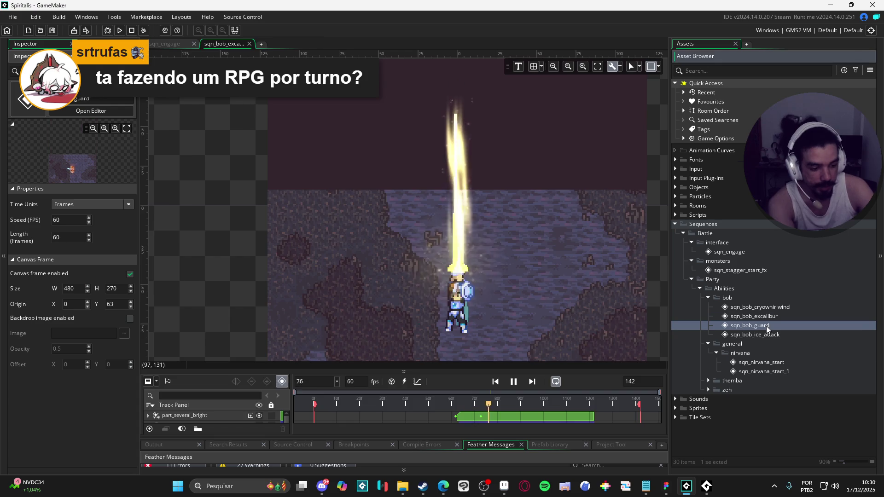
{"action": "double_click", "coordinate": [768, 333]}
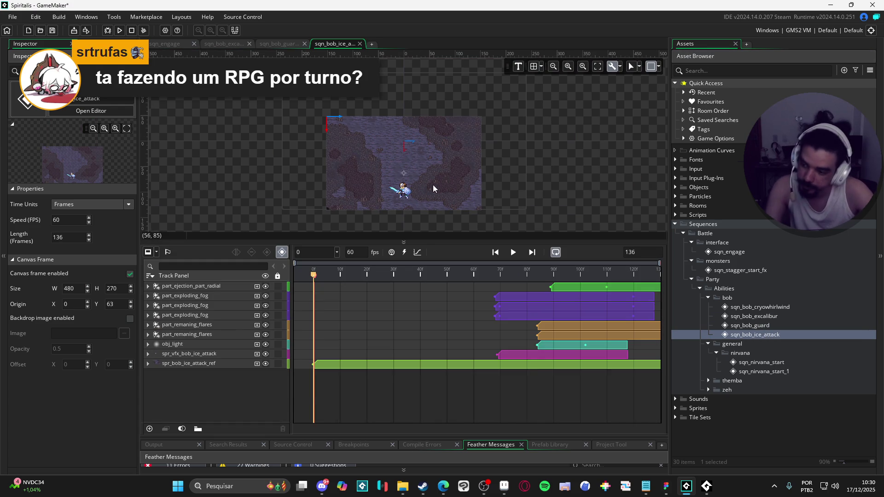
{"action": "scroll", "coordinate": [430, 189], "scroll_direction": "up", "scroll_amount": 2}
{"action": "left_click_drag", "start_coordinate": [420, 241], "coordinate": [428, 337]}
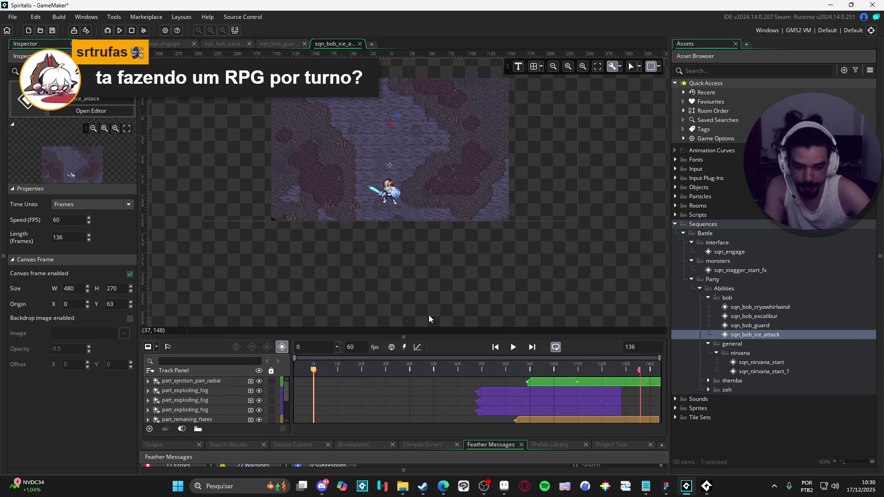
{"action": "scroll", "coordinate": [457, 253], "scroll_direction": "up", "scroll_amount": 3}
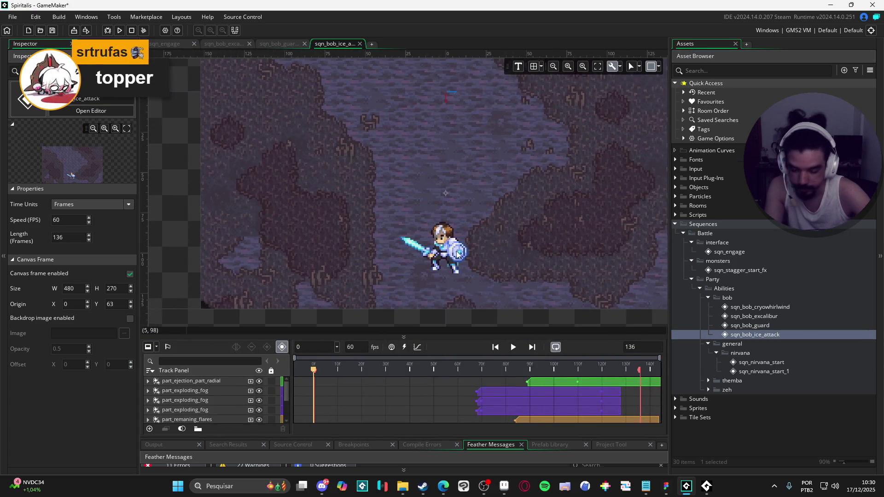
{"action": "scroll", "coordinate": [491, 287], "scroll_direction": "up", "scroll_amount": 2}
{"action": "left_click", "coordinate": [512, 348]}
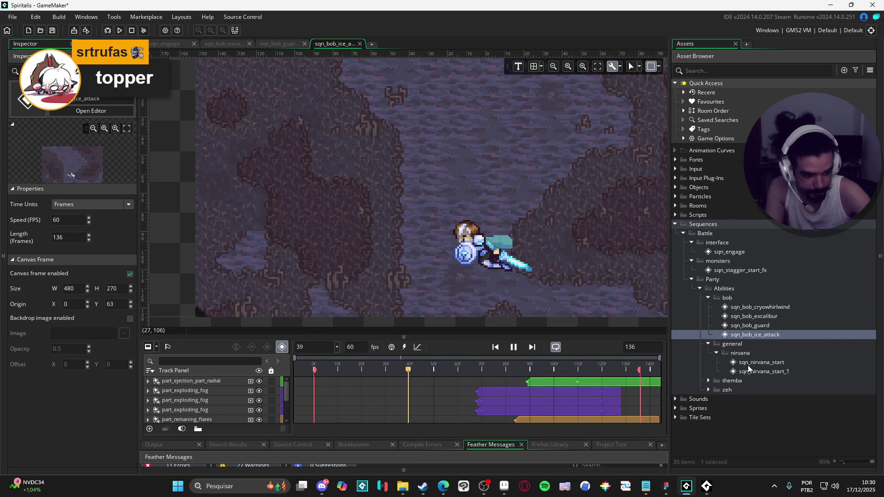
Expand the themba group and play the sqn_themba_earthquake sequence.
{"action": "left_click", "coordinate": [707, 380]}
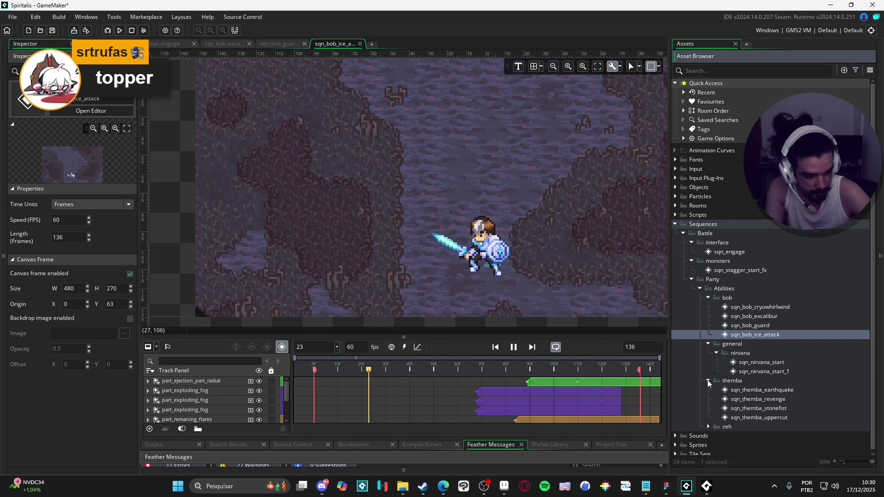
{"action": "double_click", "coordinate": [749, 391]}
{"action": "scroll", "coordinate": [479, 205], "scroll_direction": "up", "scroll_amount": 3}
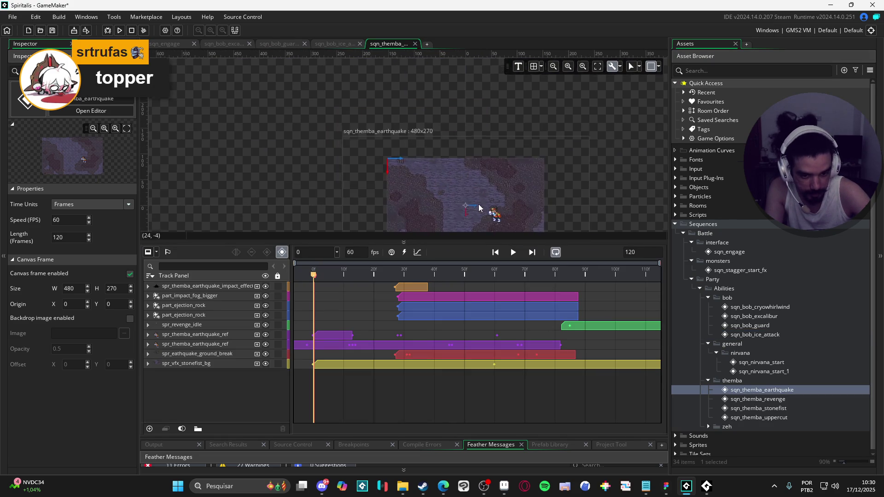
{"action": "left_click", "coordinate": [513, 253]}
{"action": "left_click_drag", "start_coordinate": [520, 239], "coordinate": [520, 289]}
{"action": "scroll", "coordinate": [443, 243], "scroll_direction": "up", "scroll_amount": 1}
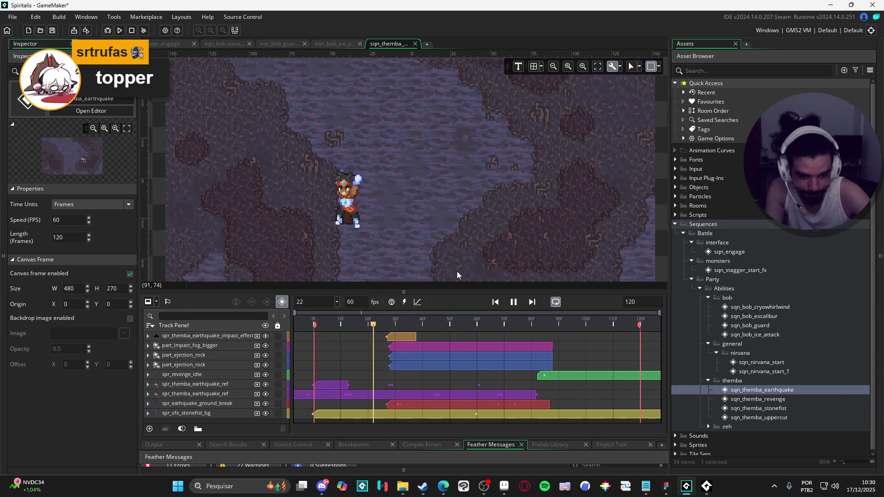
Open and play the sqn_themba_revenge sequence.
{"action": "double_click", "coordinate": [741, 399]}
{"action": "scroll", "coordinate": [418, 156], "scroll_direction": "up", "scroll_amount": 2}
{"action": "left_click", "coordinate": [513, 252]}
{"action": "left_click_drag", "start_coordinate": [497, 241], "coordinate": [496, 307]}
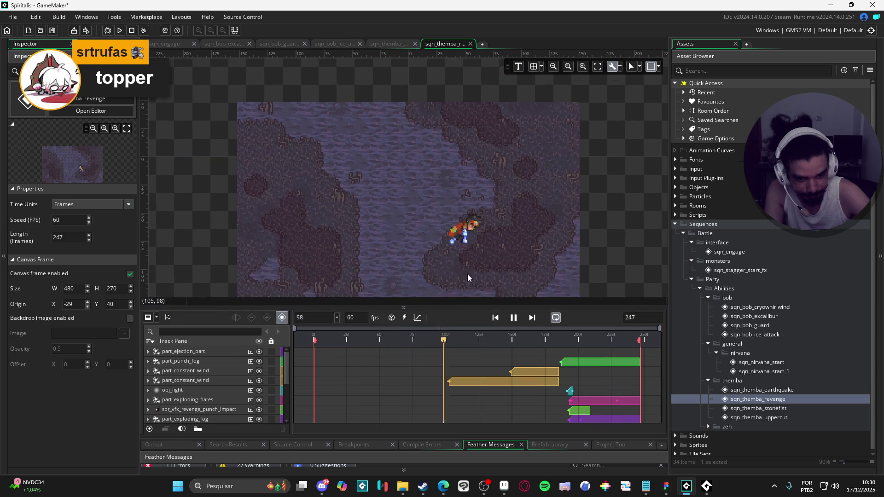
{"action": "scroll", "coordinate": [466, 271], "scroll_direction": "up", "scroll_amount": 2}
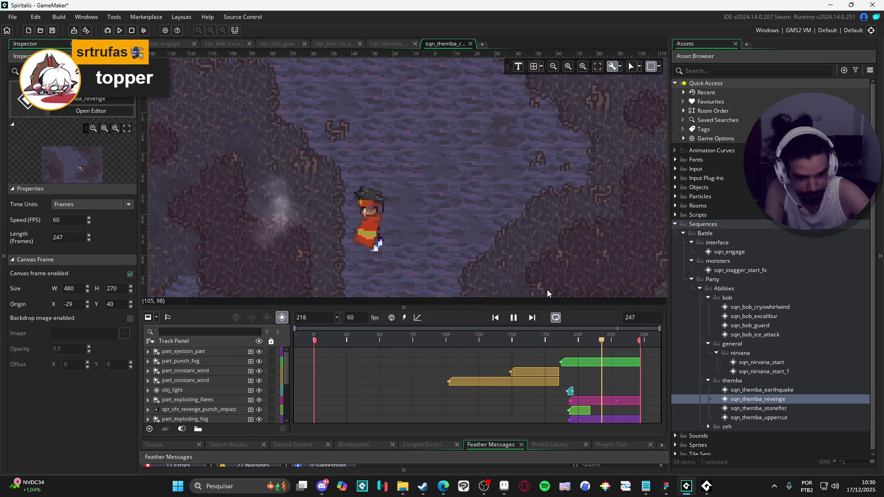
Open and play the sqn_themba_stonefist sequence.
{"action": "double_click", "coordinate": [758, 408]}
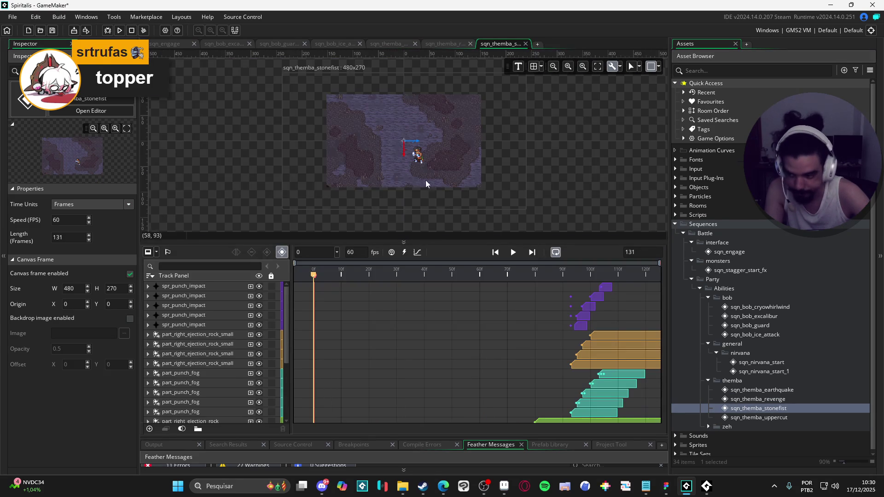
{"action": "scroll", "coordinate": [389, 155], "scroll_direction": "up", "scroll_amount": 3}
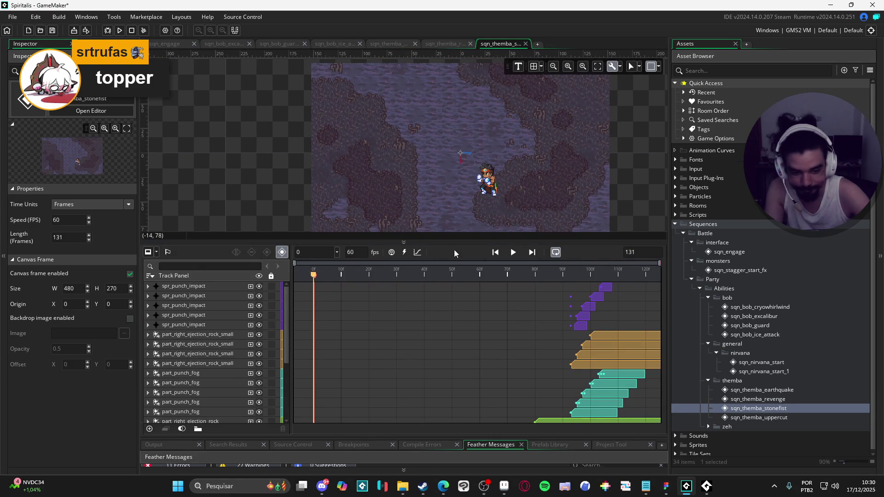
{"action": "left_click_drag", "start_coordinate": [455, 239], "coordinate": [465, 307]}
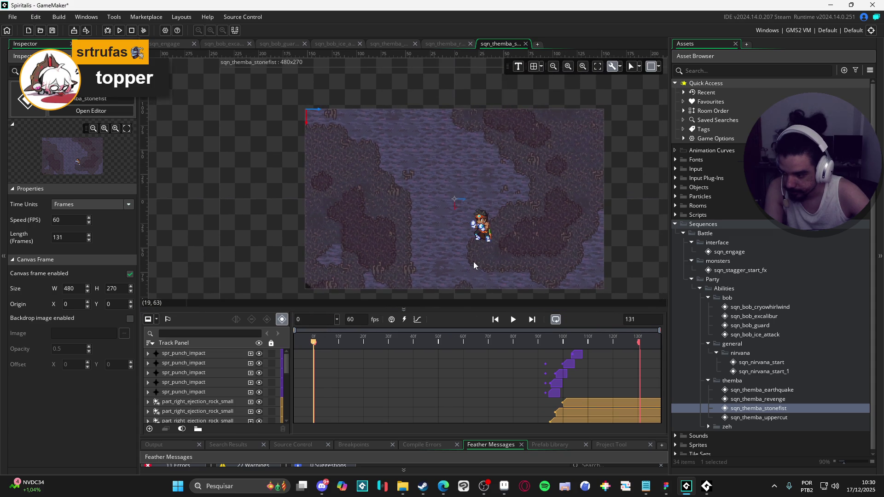
{"action": "scroll", "coordinate": [466, 257], "scroll_direction": "up", "scroll_amount": 2}
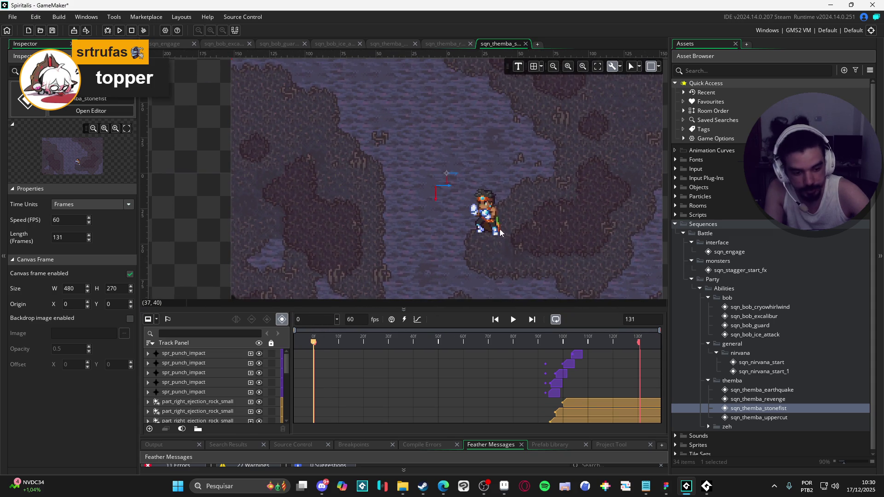
{"action": "scroll", "coordinate": [502, 238], "scroll_direction": "up", "scroll_amount": 2}
{"action": "left_click", "coordinate": [513, 319]}
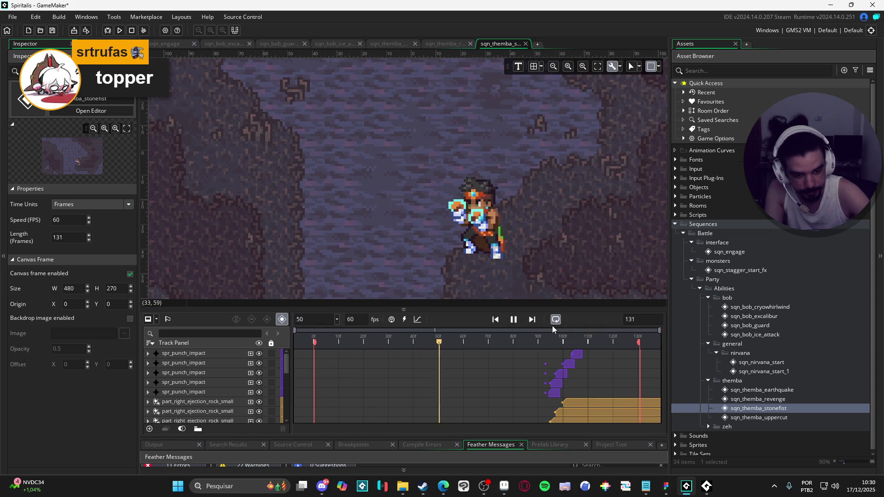
Play the sqn_themba_uppercut sequence, then minimise GameMaker.
{"action": "double_click", "coordinate": [742, 419]}
{"action": "scroll", "coordinate": [394, 147], "scroll_direction": "up", "scroll_amount": 4}
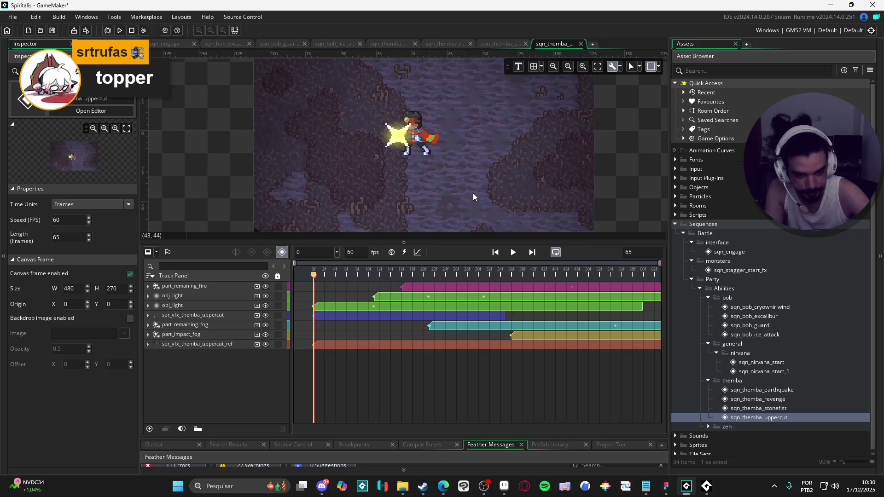
{"action": "left_click", "coordinate": [512, 252]}
{"action": "left_click_drag", "start_coordinate": [504, 244], "coordinate": [490, 298]}
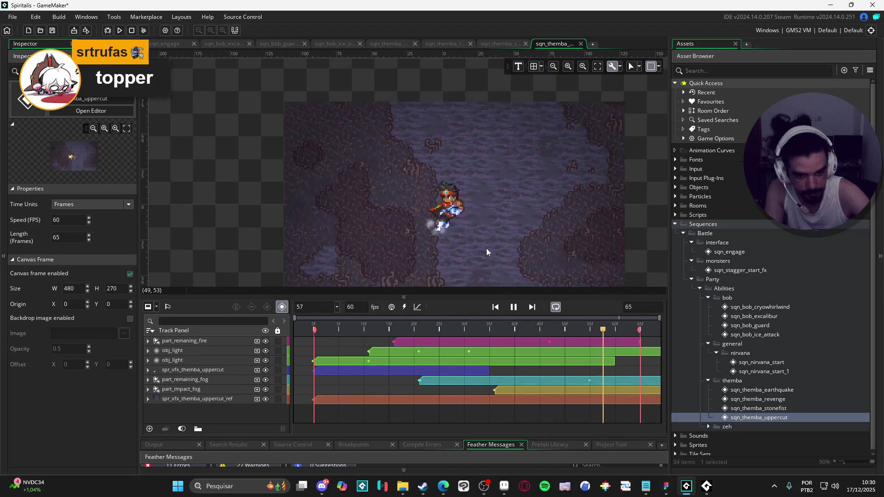
{"action": "scroll", "coordinate": [487, 252], "scroll_direction": "up", "scroll_amount": 3}
{"action": "scroll", "coordinate": [492, 281], "scroll_direction": "down", "scroll_amount": 3}
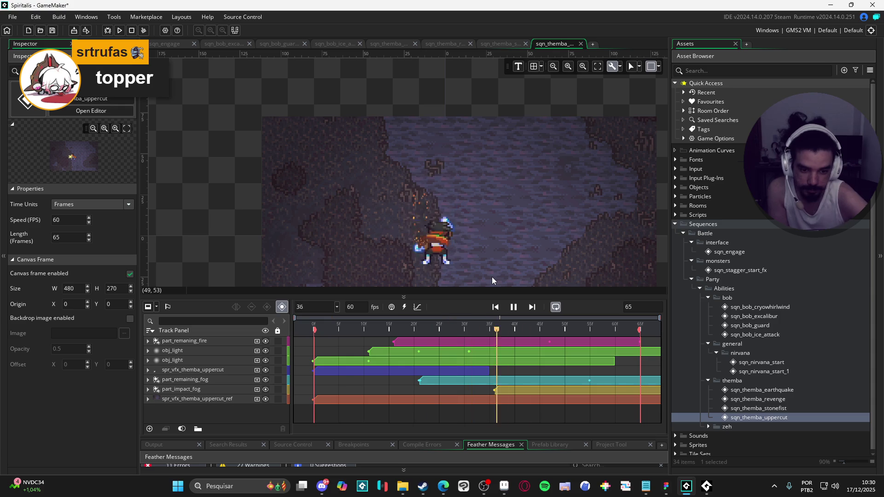
{"action": "left_click", "coordinate": [830, 5]}
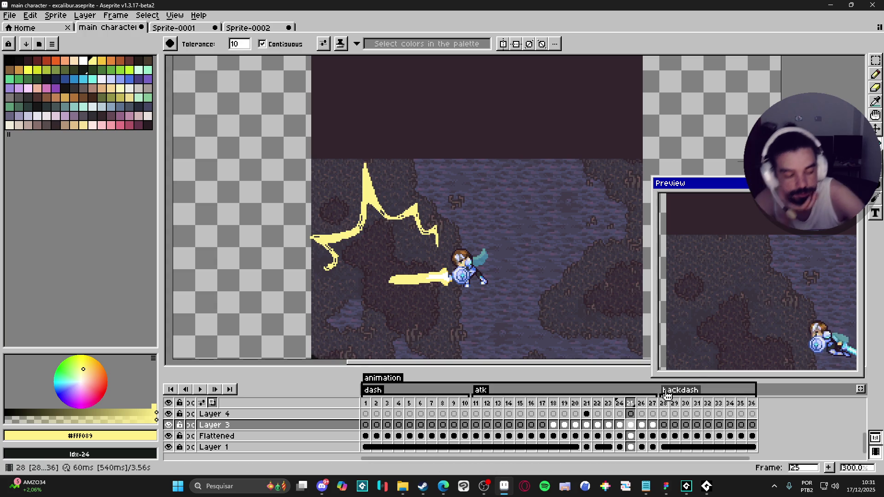
Erase the lightning bolt on frame 25, after trying and undoing a Delete.
{"action": "scroll", "coordinate": [386, 204], "scroll_direction": "up", "scroll_amount": 1}
{"action": "key", "text": "v"}
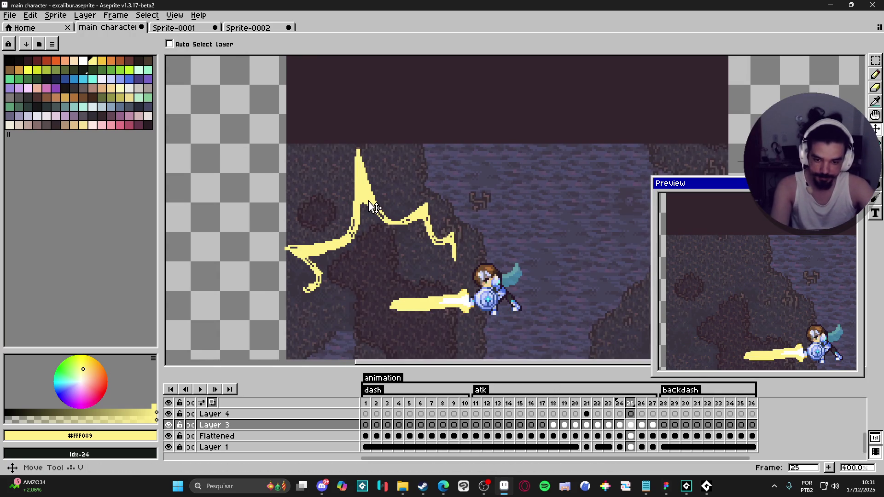
{"action": "key", "text": "Delete"}
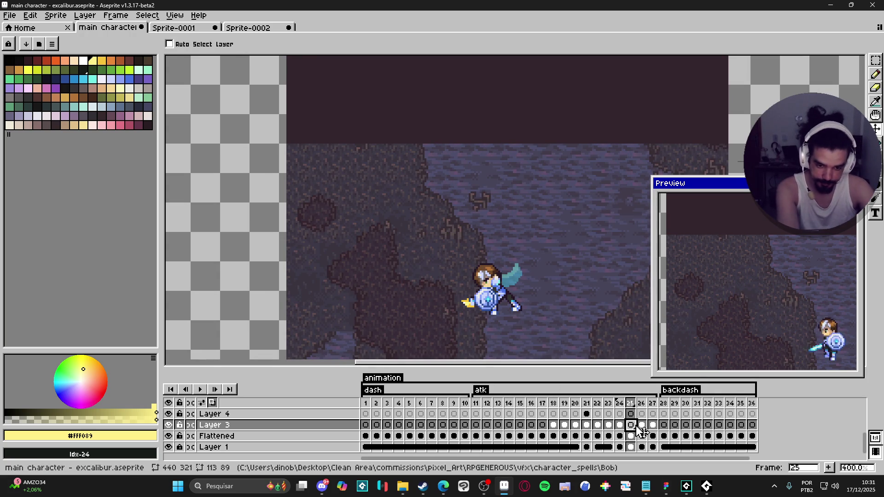
{"action": "key", "text": "ctrl+z"}
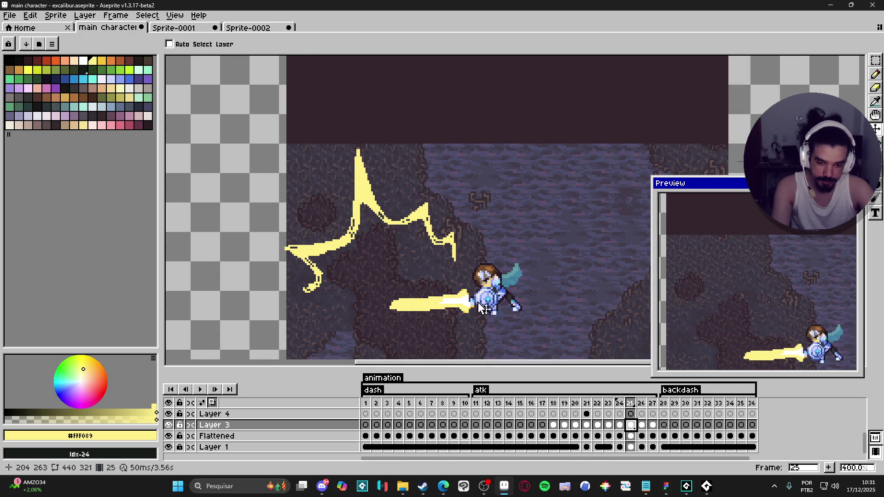
{"action": "key", "text": "e"}
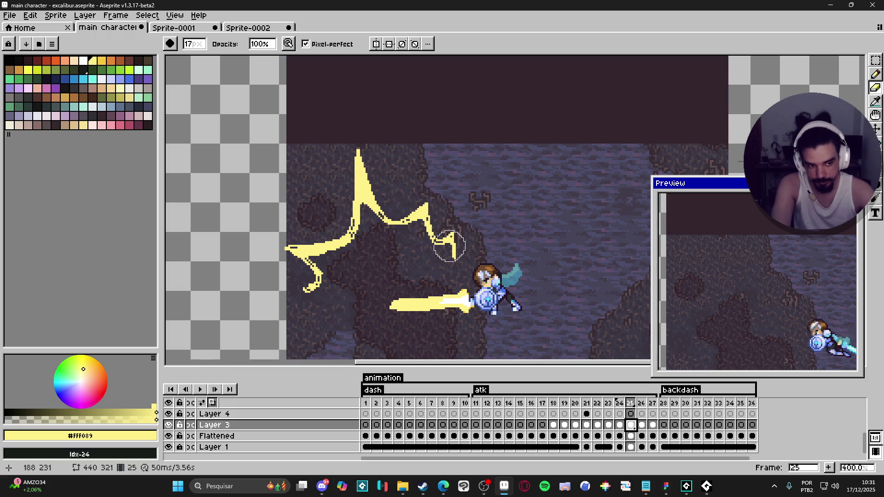
{"action": "mouse_move", "coordinate": [448, 245]}
{"action": "left_mouse_down"}
{"action": "mouse_move", "coordinate": [363, 134]}
{"action": "mouse_move", "coordinate": [309, 272]}
{"action": "mouse_move", "coordinate": [292, 257]}
{"action": "left_mouse_up"}
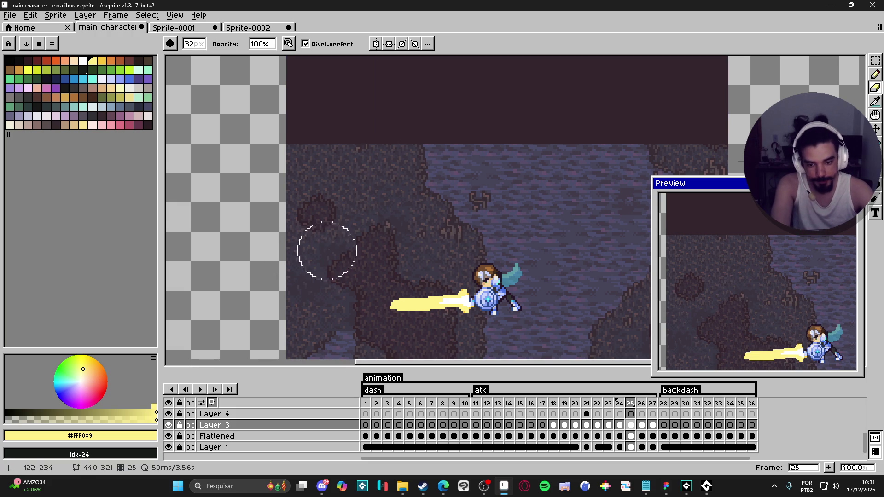
Erase the lightning bolts from frames 24 and 23, then step back to frame 22.
{"action": "key", "text": "Right"}
{"action": "key", "text": "Right"}
{"action": "key", "text": "Left"}
{"action": "key", "text": "Left"}
{"action": "key", "text": "Left"}
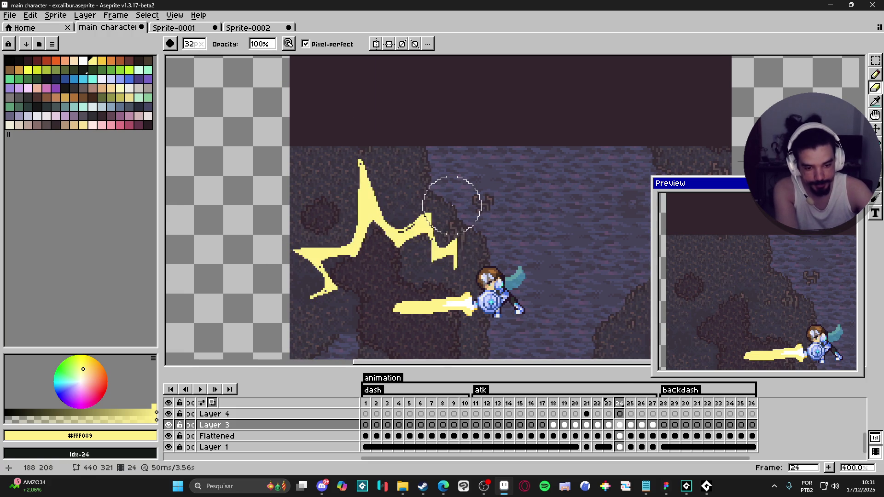
{"action": "mouse_move", "coordinate": [446, 240]}
{"action": "left_mouse_down"}
{"action": "mouse_move", "coordinate": [369, 246]}
{"action": "mouse_move", "coordinate": [311, 278]}
{"action": "left_mouse_up"}
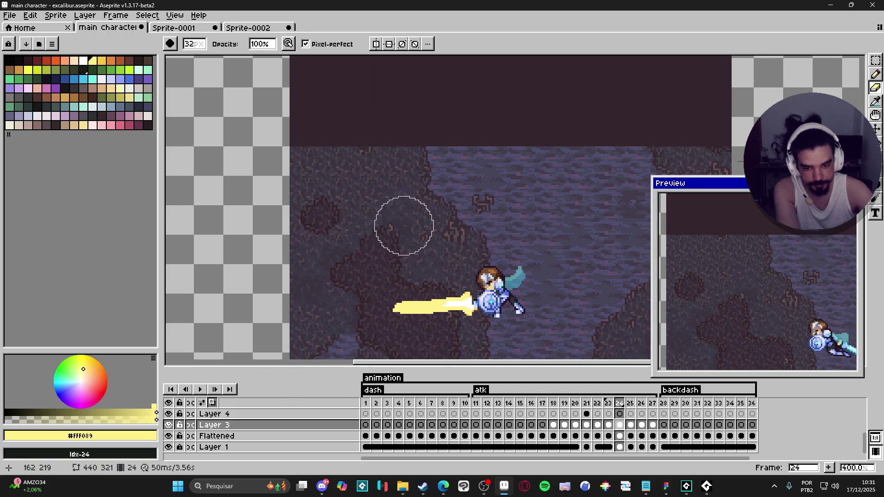
{"action": "key", "text": "Left"}
{"action": "left_click_drag", "start_coordinate": [398, 219], "coordinate": [451, 214]}
{"action": "mouse_move", "coordinate": [473, 257]}
{"action": "left_mouse_down"}
{"action": "mouse_move", "coordinate": [448, 191]}
{"action": "mouse_move", "coordinate": [363, 296]}
{"action": "mouse_move", "coordinate": [388, 288]}
{"action": "left_mouse_up"}
{"action": "key", "text": "Left"}
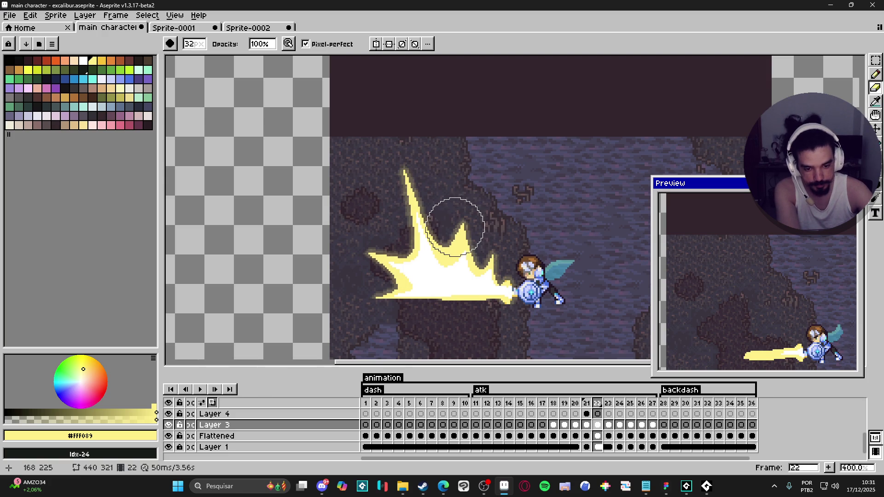
{"action": "left_click_drag", "start_coordinate": [454, 227], "coordinate": [454, 244]}
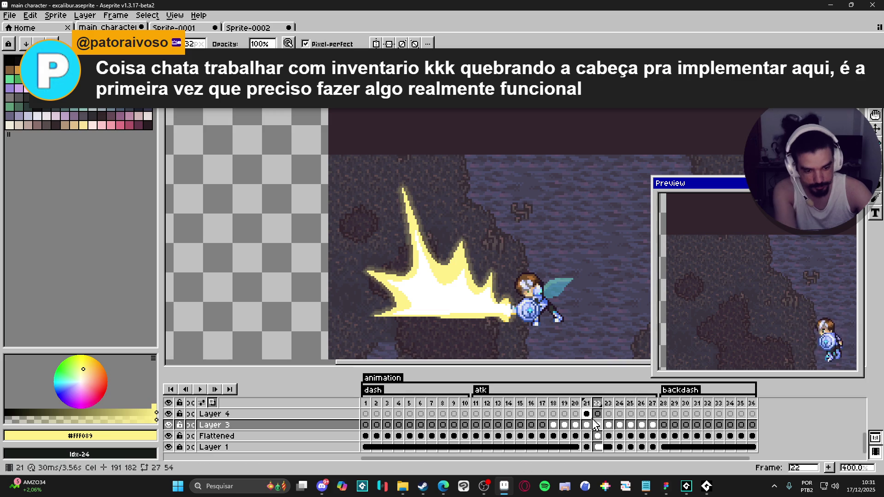
Select the Layer 3 cel on frame 22 and try, then undo, moving the lightning.
{"action": "left_click", "coordinate": [586, 424]}
{"action": "left_click", "coordinate": [598, 425]}
{"action": "key", "text": "v"}
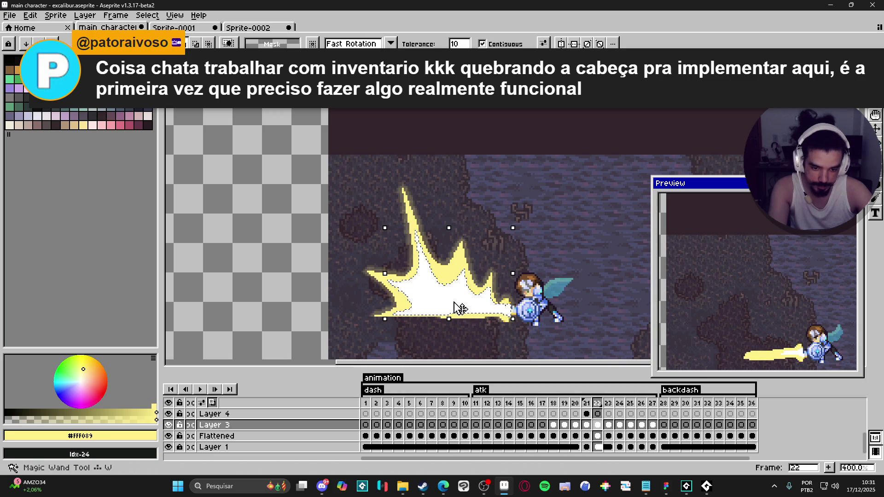
{"action": "left_click_drag", "start_coordinate": [462, 308], "coordinate": [465, 309]}
{"action": "key", "text": "ctrl+z"}
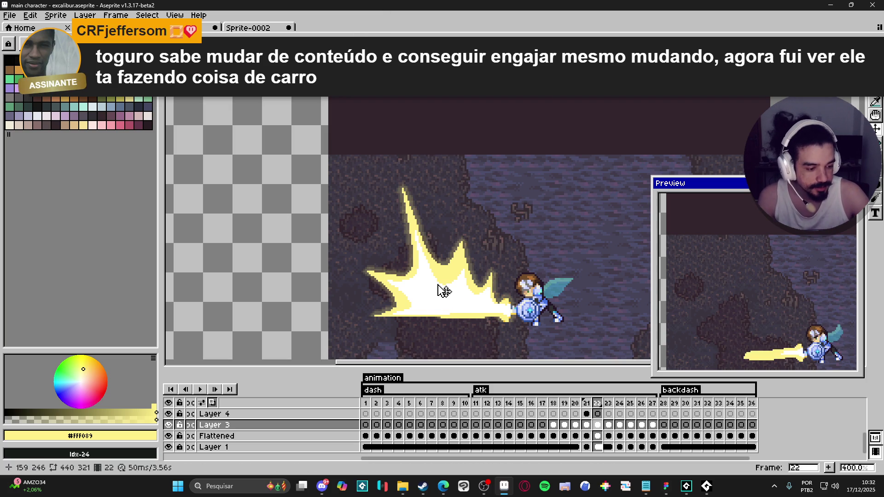
Compare frames 21–23, then add Layer 9 above Layer 3 with Shift+N.
{"action": "left_click", "coordinate": [586, 431]}
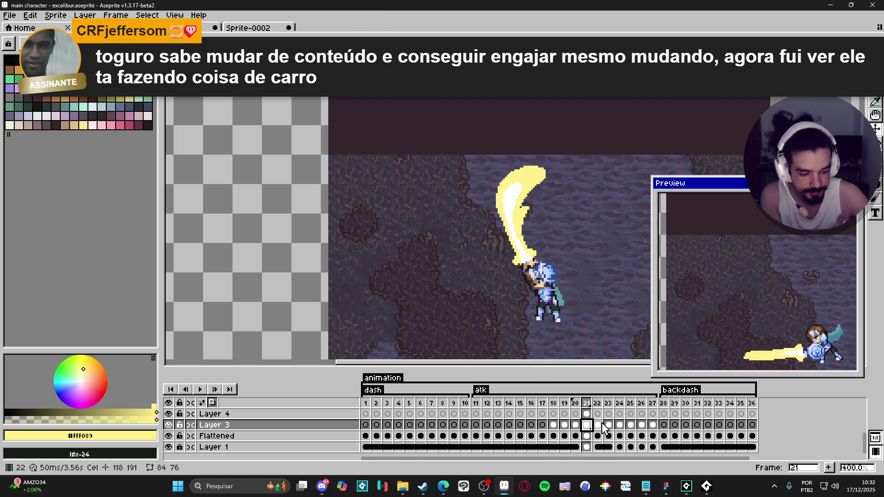
{"action": "left_click", "coordinate": [597, 428]}
{"action": "left_click", "coordinate": [607, 426]}
{"action": "left_click", "coordinate": [597, 424]}
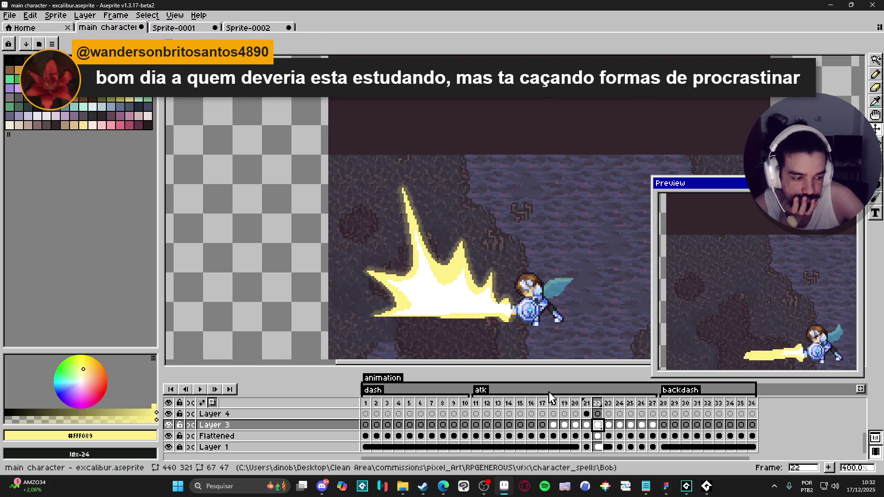
{"action": "left_click", "coordinate": [587, 425]}
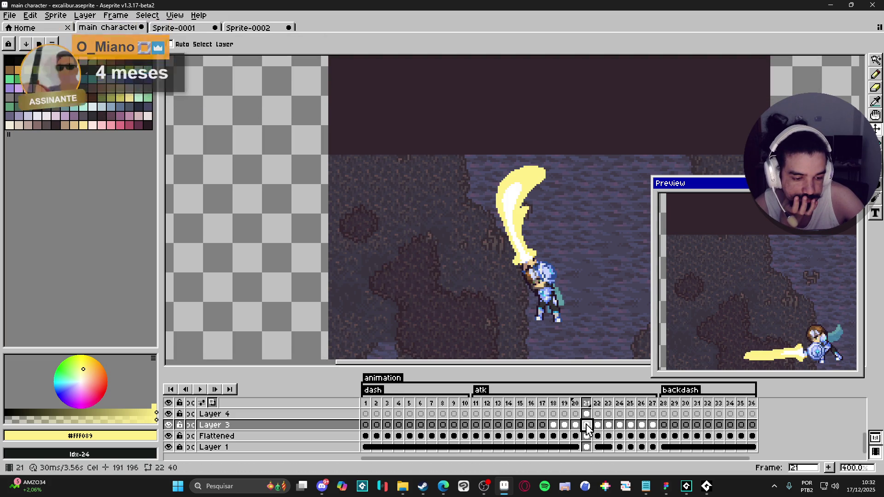
{"action": "left_click", "coordinate": [597, 427]}
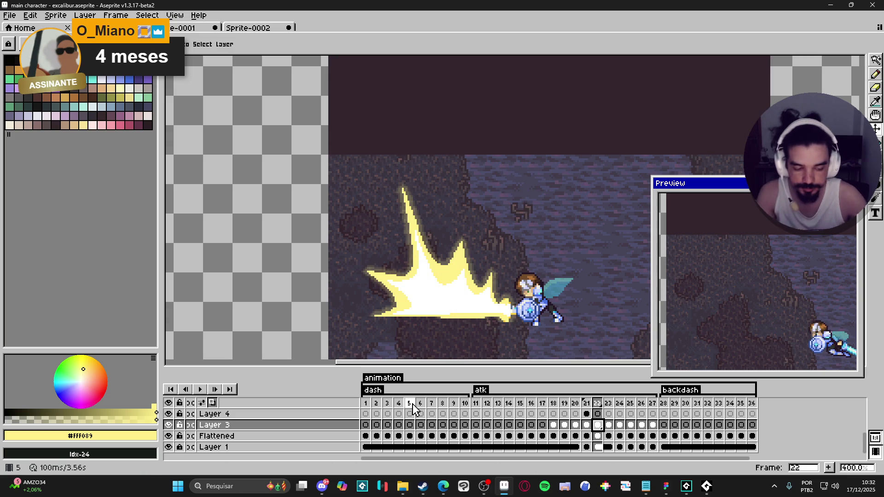
{"action": "key", "text": "shift+n"}
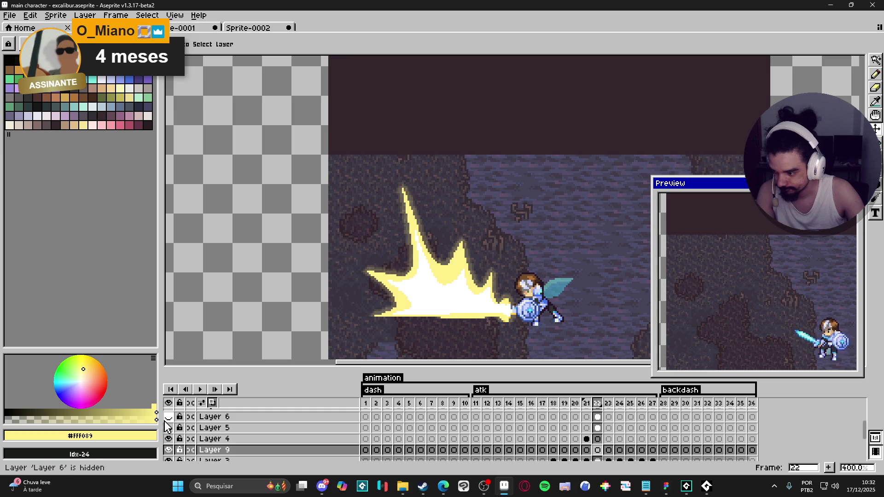
Hide background Layer 1 and select Layer 9's cel on frame 22.
{"action": "scroll", "coordinate": [184, 451], "scroll_direction": "down", "scroll_amount": 2}
{"action": "left_click", "coordinate": [168, 450]}
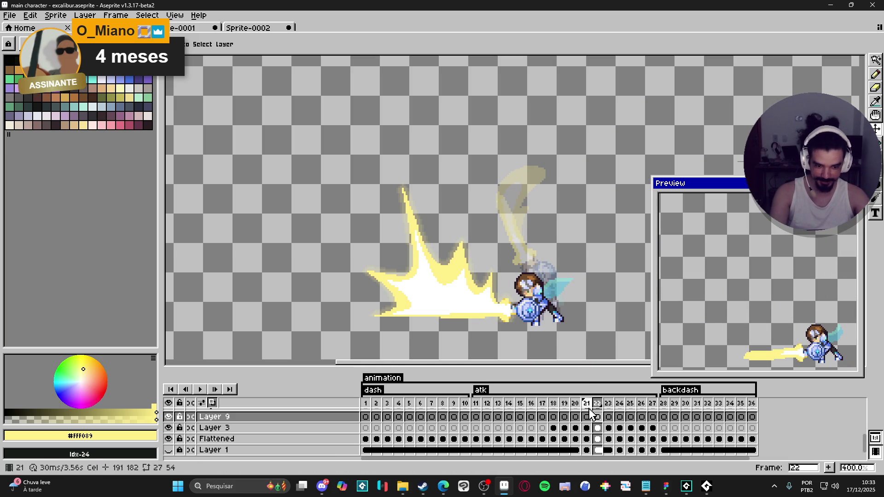
{"action": "key", "text": "ctrl+alt+c"}
{"action": "key", "text": "Escape"}
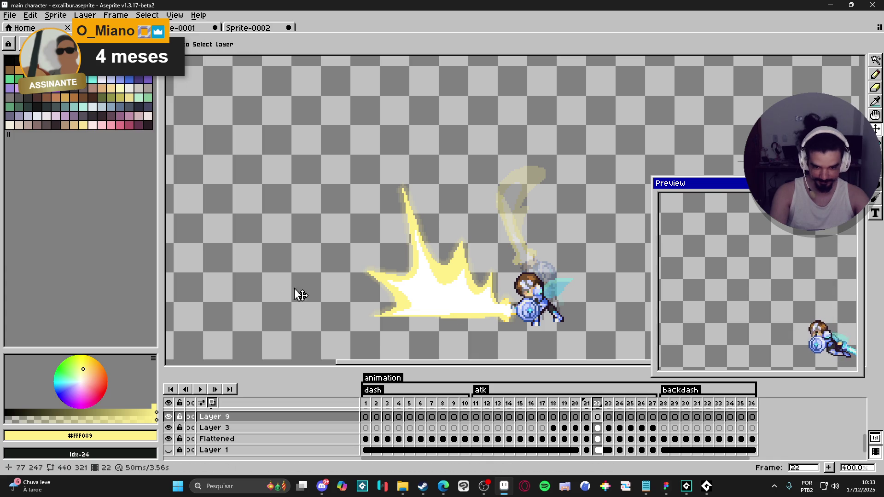
{"action": "left_click", "coordinate": [598, 428]}
{"action": "left_click", "coordinate": [597, 417]}
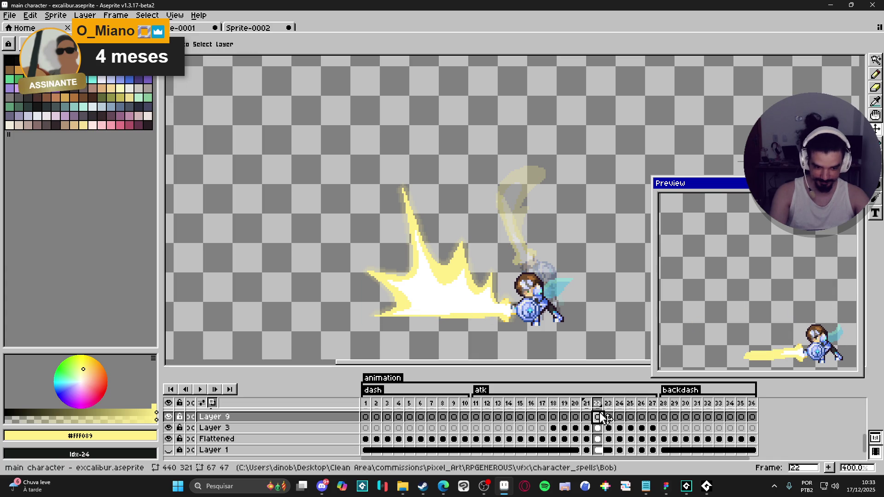
Draw the curved slash outline over the knight with Pencil lines.
{"action": "key", "text": "b"}
{"action": "scroll", "coordinate": [507, 269], "scroll_direction": "up", "scroll_amount": 1}
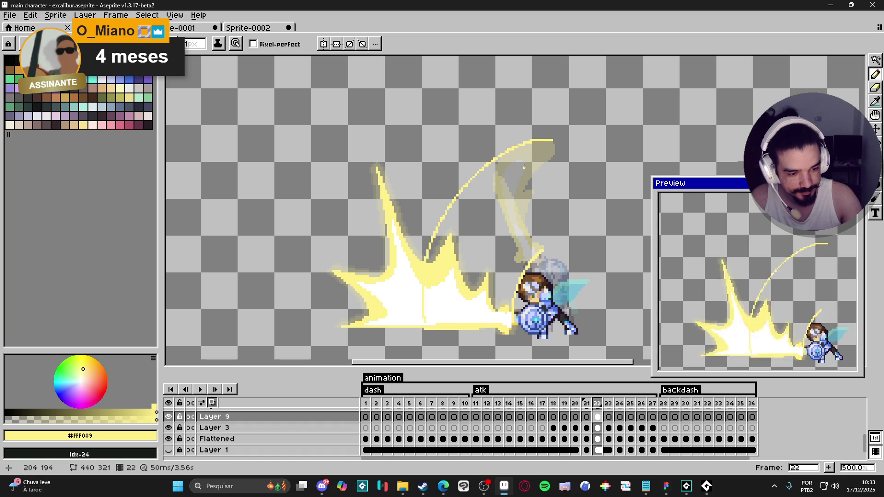
{"action": "left_click_drag", "start_coordinate": [551, 141], "coordinate": [537, 193]}
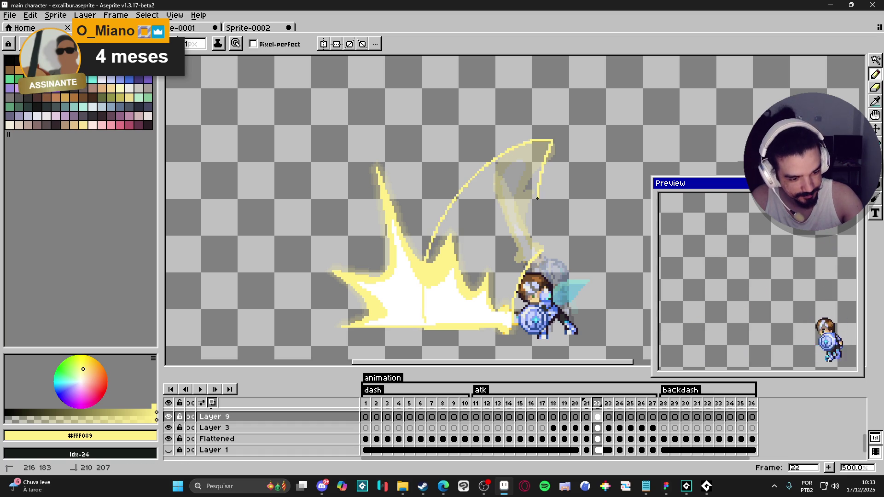
{"action": "left_click_drag", "start_coordinate": [540, 251], "coordinate": [539, 238]}
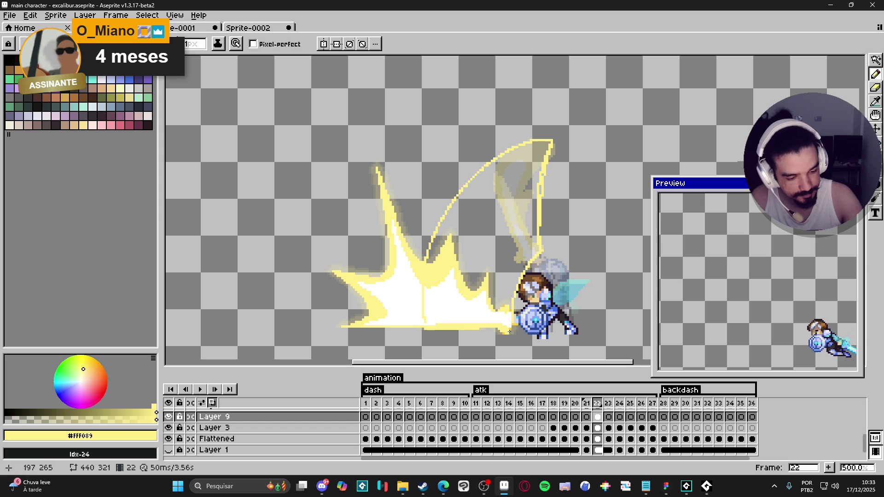
{"action": "left_click_drag", "start_coordinate": [514, 322], "coordinate": [424, 322]}
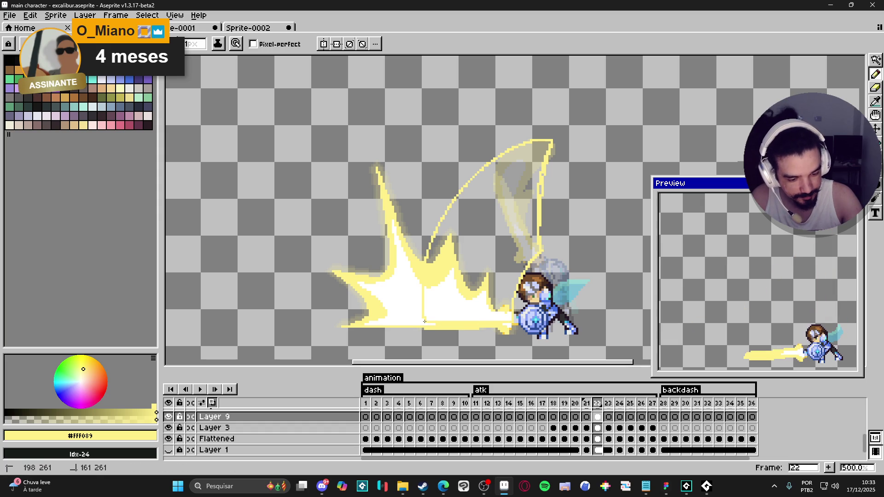
Fill the slash outline's interior with yellow using the Paint Bucket.
{"action": "key", "text": "g"}
{"action": "left_click", "coordinate": [502, 259]}
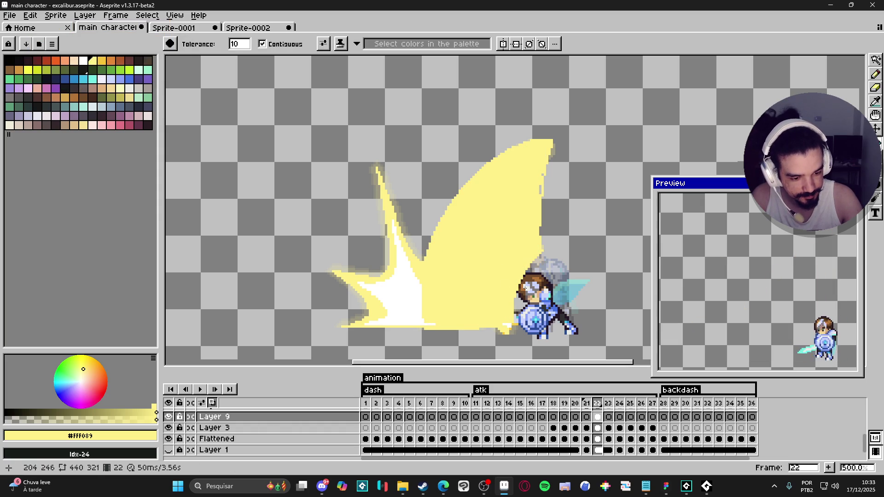
{"action": "key", "text": "ctrl+z"}
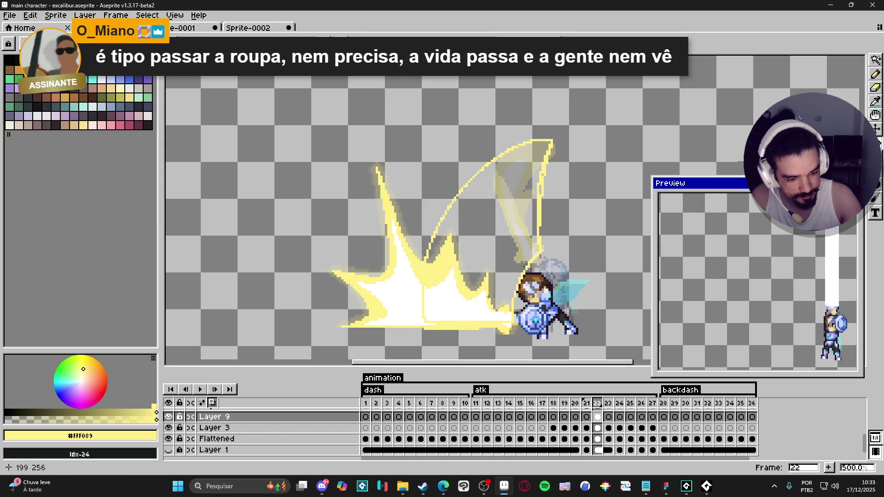
{"action": "key", "text": "g"}
{"action": "left_click", "coordinate": [444, 242]}
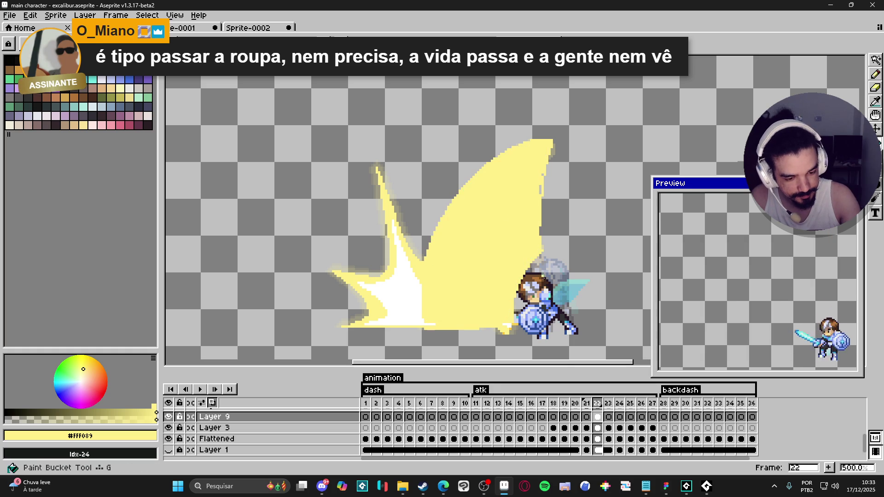
{"action": "key", "text": "ctrl+z"}
{"action": "key", "text": "e"}
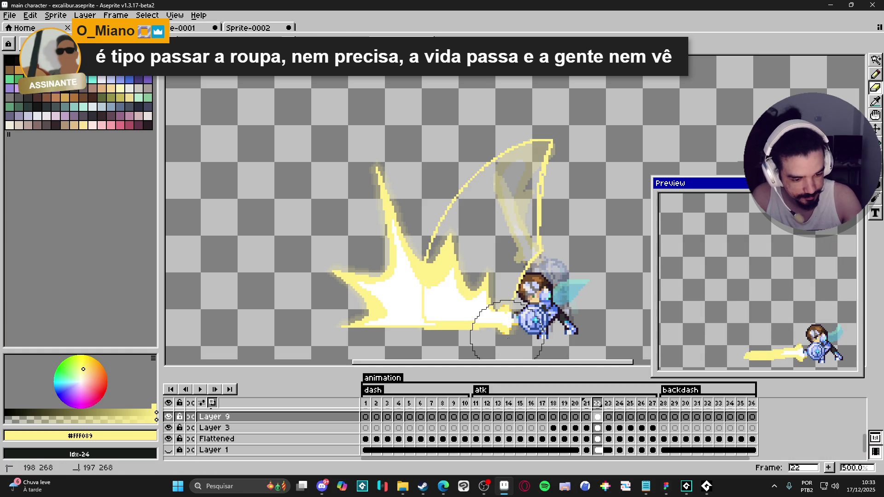
{"action": "key", "text": "b"}
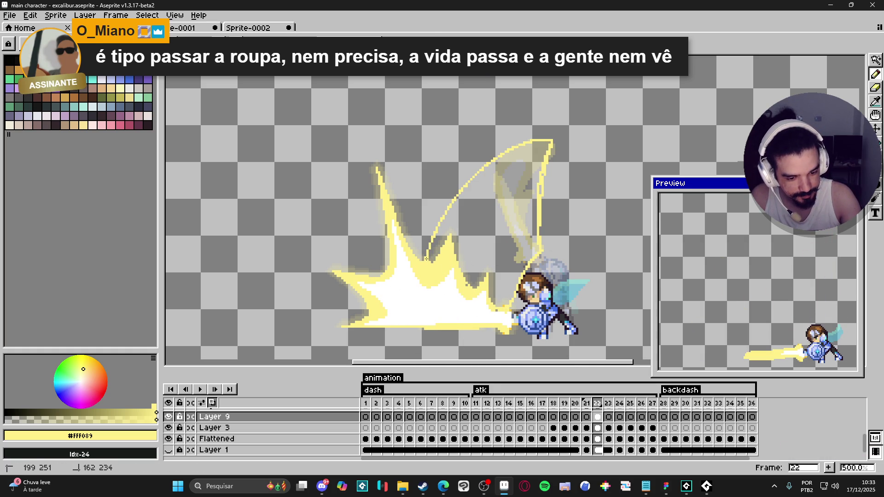
{"action": "key", "text": "g"}
{"action": "left_click", "coordinate": [444, 243]}
Touch up the yellow slash pixels and move to frame 23.
{"action": "key", "text": "b"}
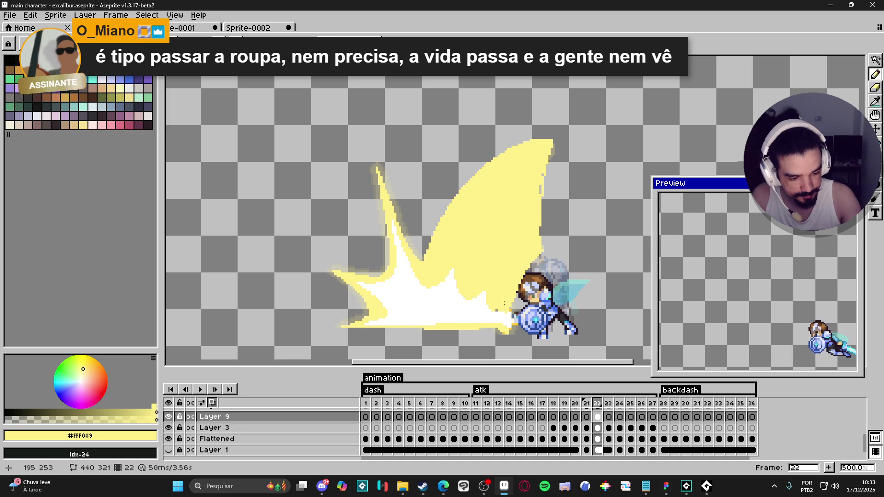
{"action": "left_click_drag", "start_coordinate": [535, 203], "coordinate": [538, 185]}
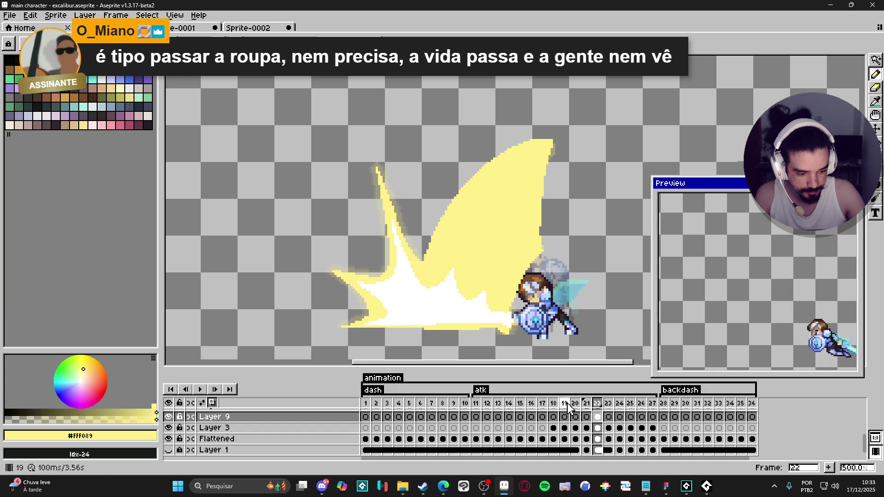
{"action": "left_click", "coordinate": [608, 417]}
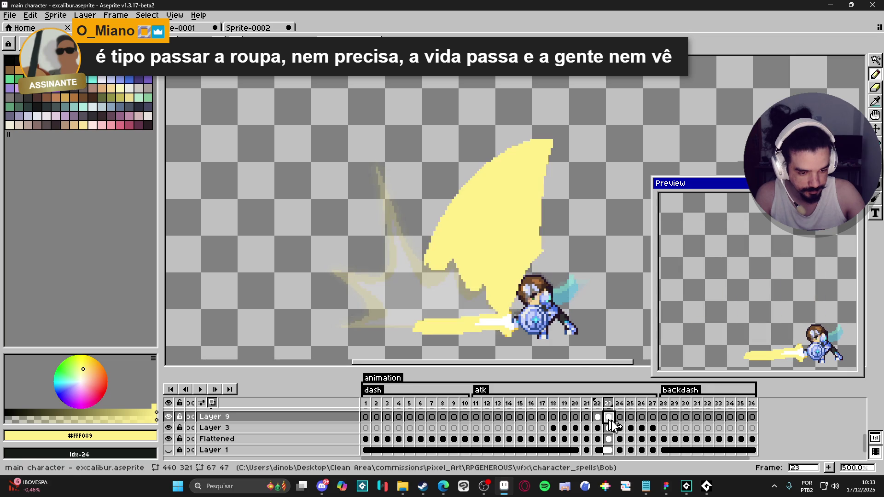
Set Layer 9's slash cel opacity to 50% on frame 23 and 15% on frame 24.
{"action": "double_click", "coordinate": [609, 419]}
{"action": "left_click", "coordinate": [530, 363]}
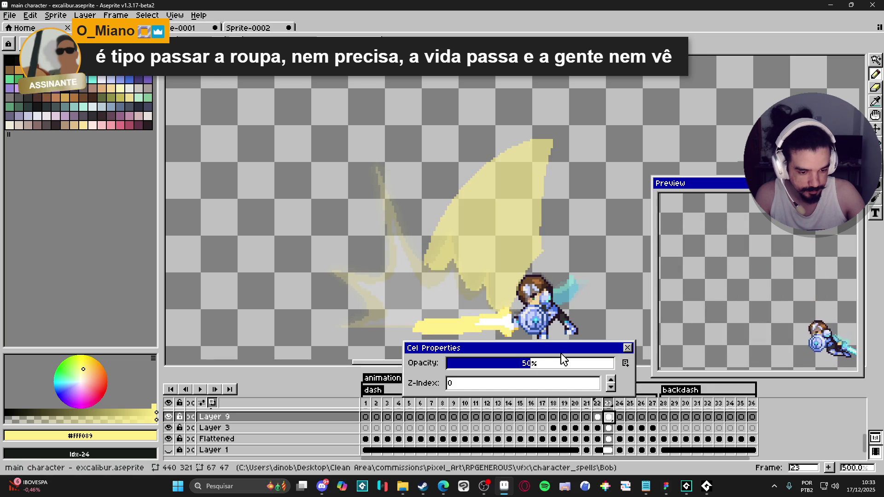
{"action": "left_click", "coordinate": [627, 348]}
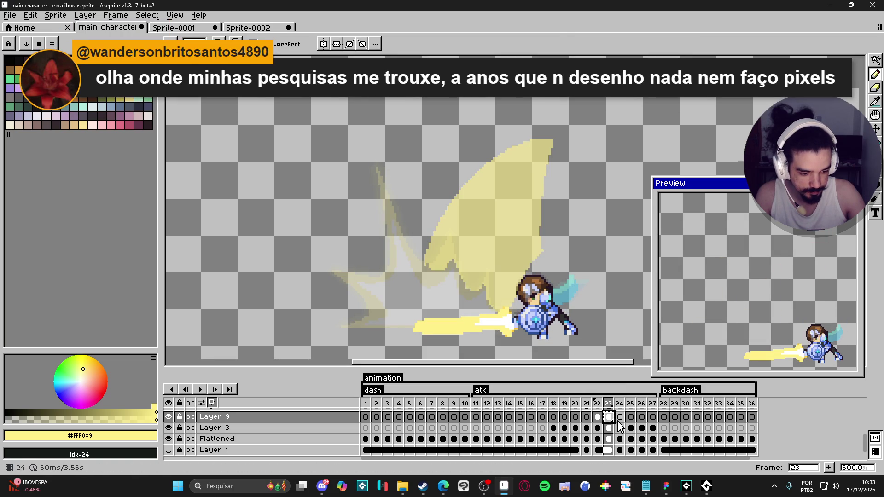
{"action": "left_click", "coordinate": [620, 417]}
{"action": "double_click", "coordinate": [618, 416]}
{"action": "left_click", "coordinate": [474, 365]}
{"action": "left_click", "coordinate": [627, 348]}
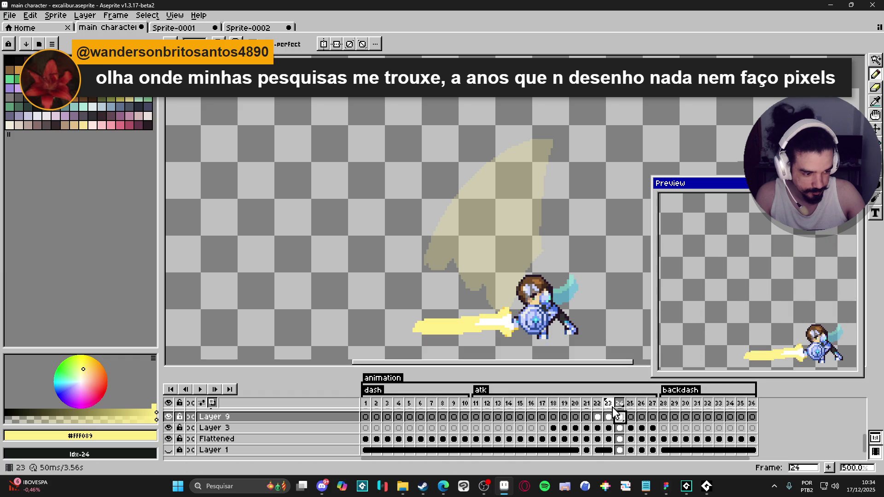
Show the rock background Layer 1, return to frame 22, and select Layer 3 with the Move tool.
{"action": "left_click", "coordinate": [170, 451]}
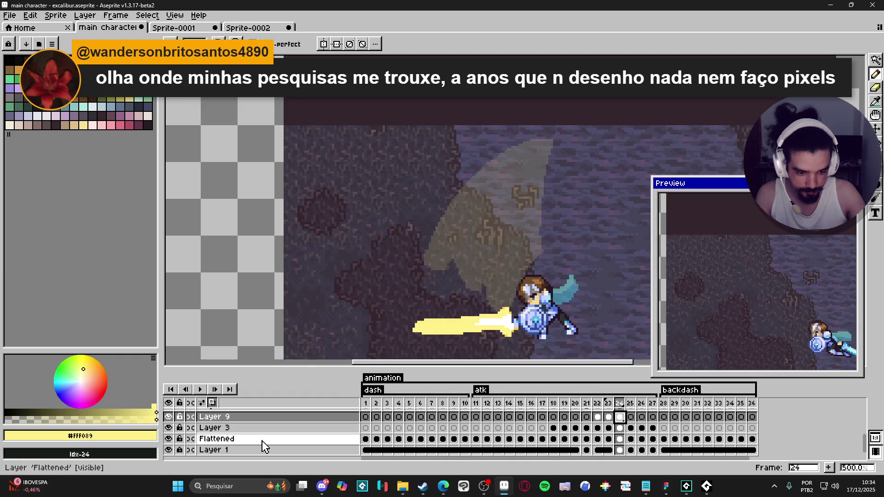
{"action": "left_click", "coordinate": [597, 417]}
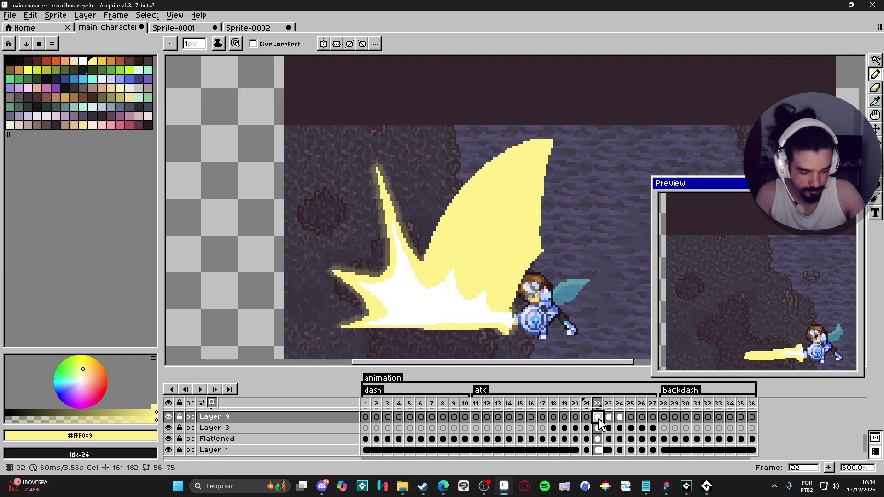
{"action": "key", "text": "v"}
{"action": "left_click", "coordinate": [448, 310]}
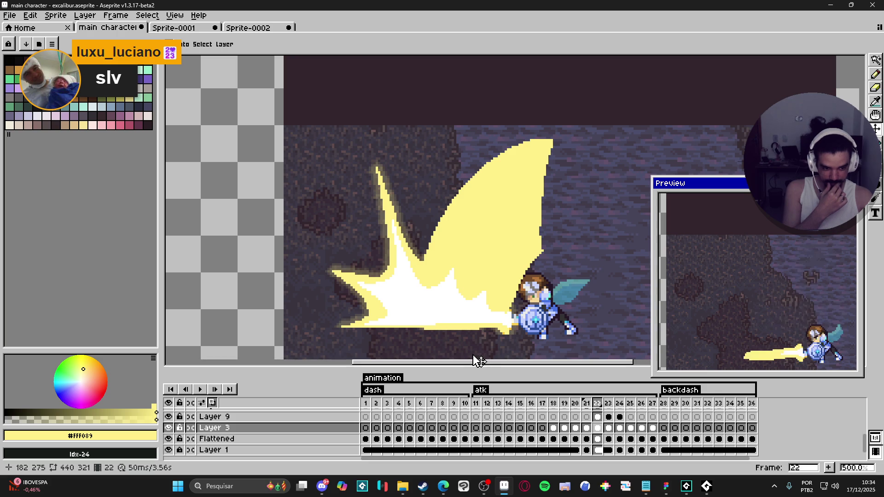
Toggle Layer 3's visibility, select its frames, and add new Layer 10 above it with Shift+N.
{"action": "left_click", "coordinate": [168, 428]}
{"action": "left_click", "coordinate": [168, 428]}
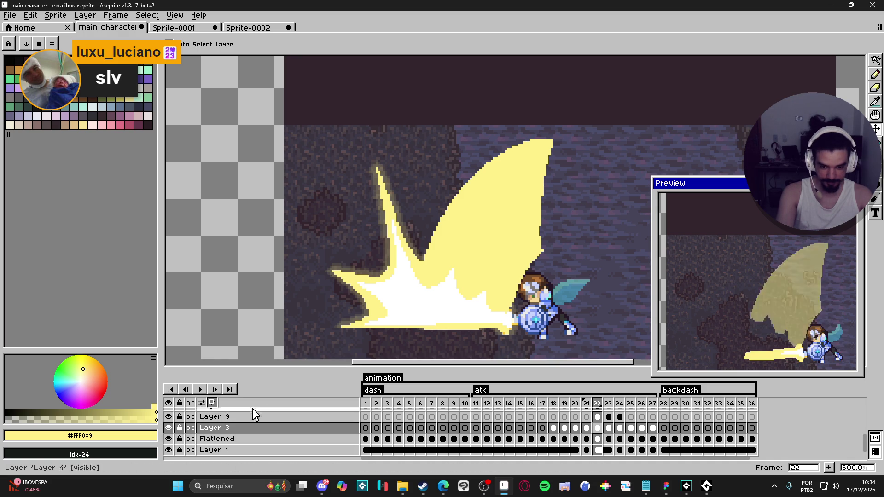
{"action": "left_click", "coordinate": [234, 433]}
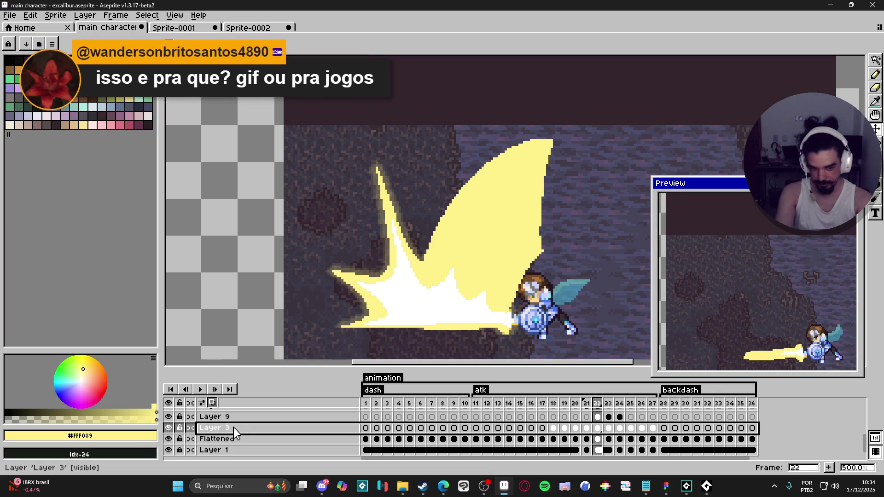
{"action": "key", "text": "shift+n"}
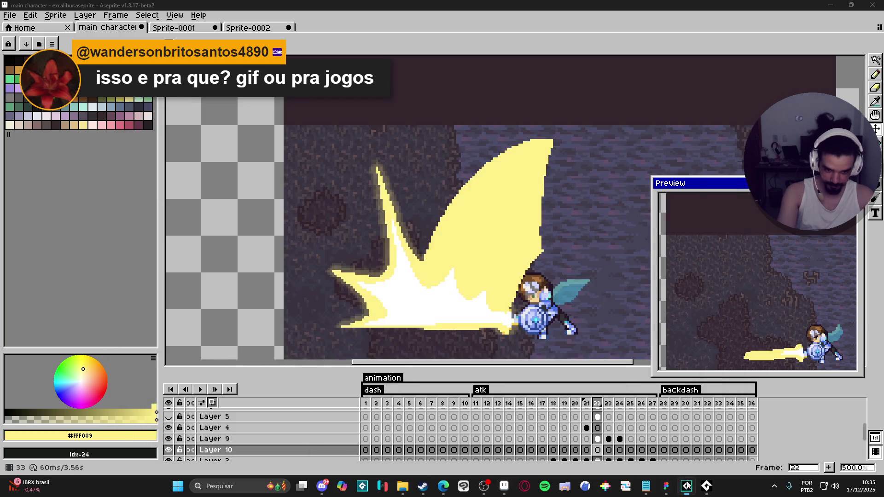
Bring GameMaker to the front on the sqn_themba_uppercut sequence preview.
{"action": "left_click", "coordinate": [686, 484]}
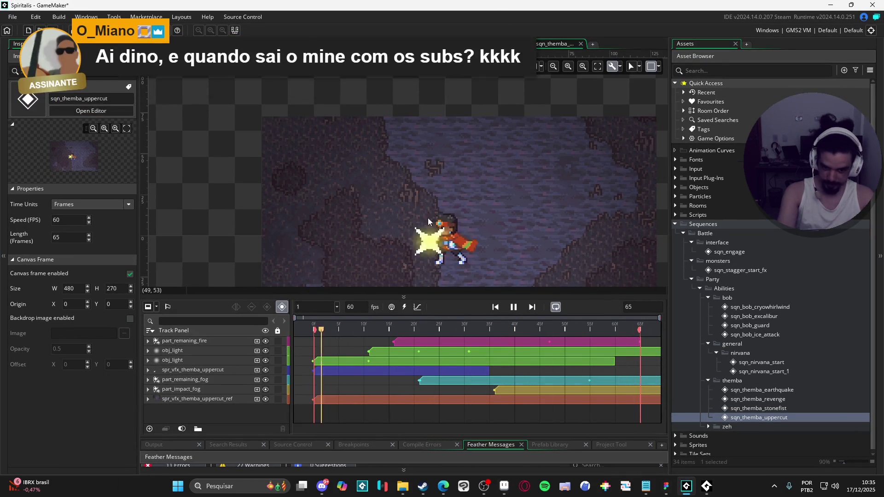
{"action": "scroll", "coordinate": [428, 211], "scroll_direction": "up", "scroll_amount": 2}
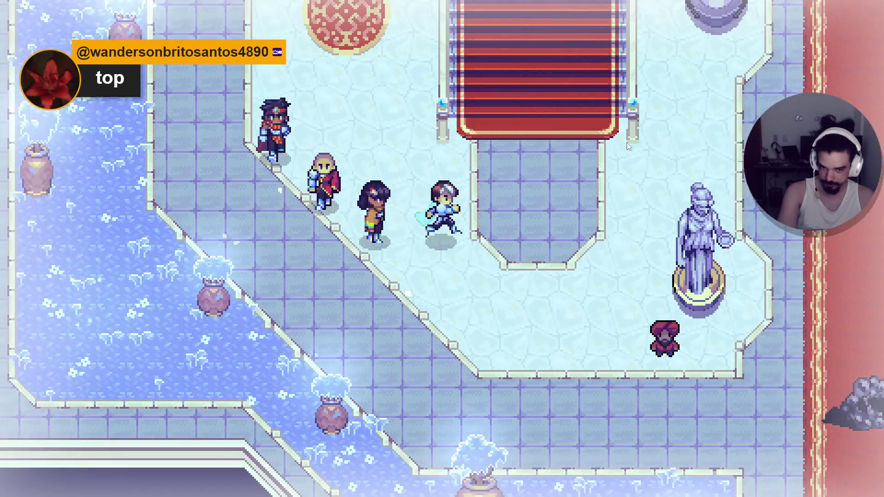
Walk the party up the staircase and north through the crystal chamber.
{"action": "key", "text": "Up"}
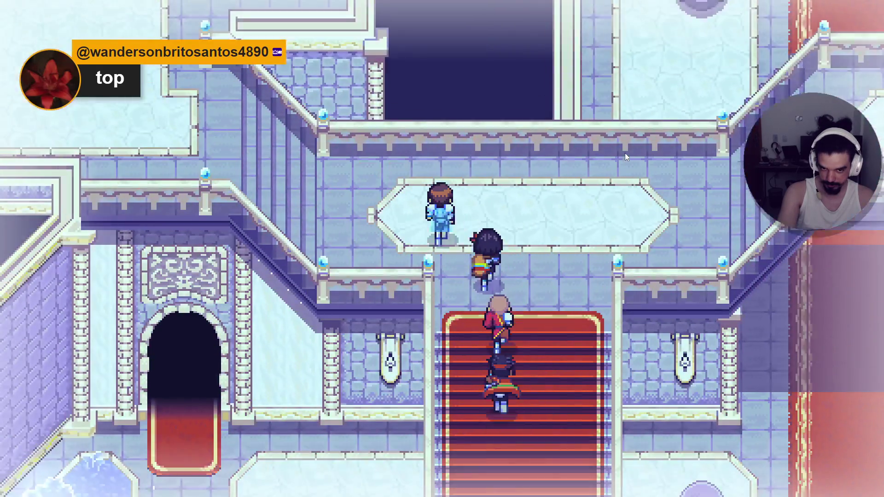
{"action": "key", "text": "Up"}
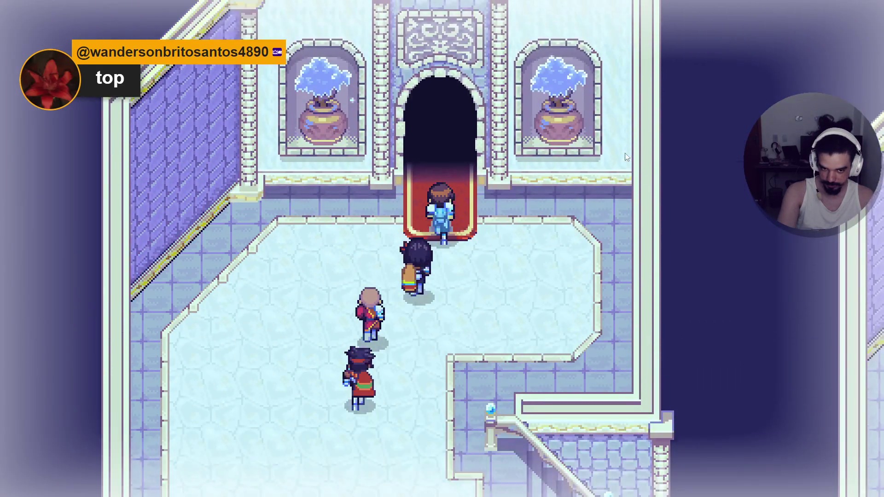
{"action": "key", "text": "Up"}
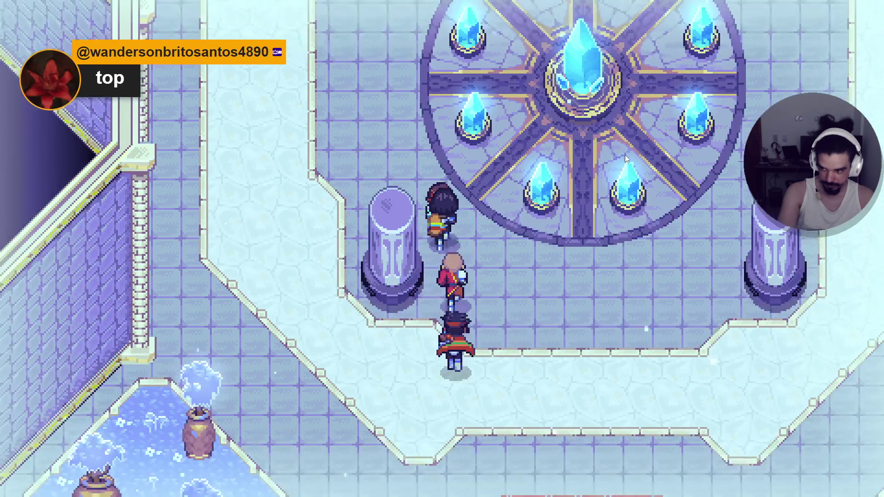
{"action": "key", "text": "Up"}
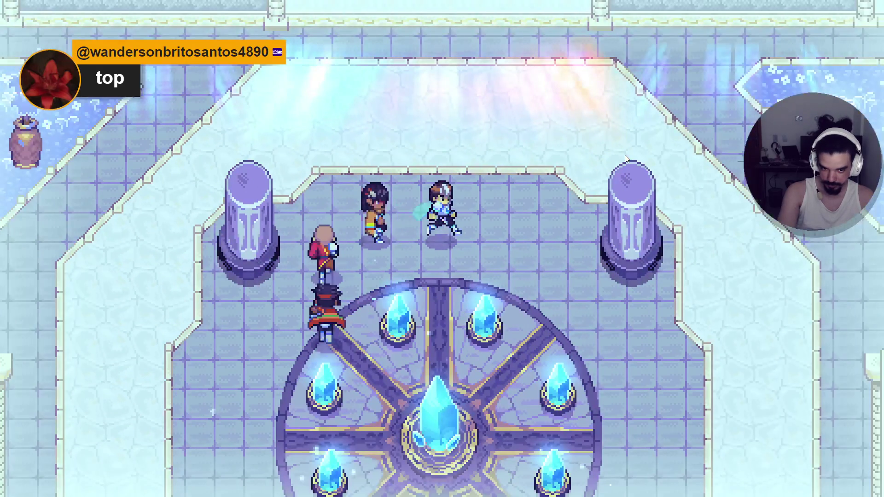
{"action": "key", "text": "Up"}
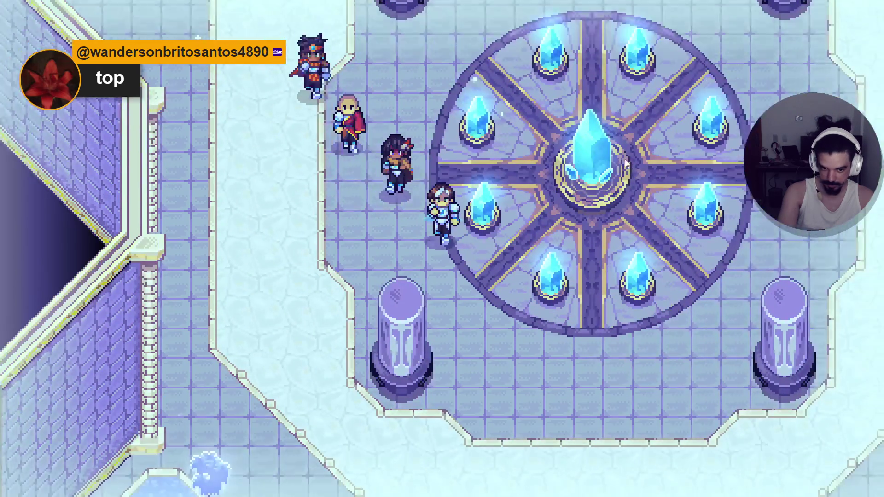
Open the party menu and view the Attributes, Abilities and Equipment pages.
{"action": "key", "text": "Escape"}
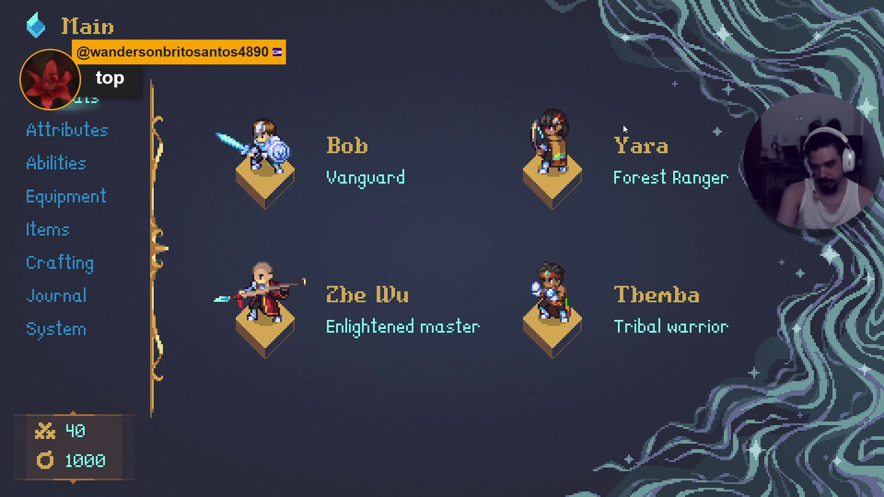
{"action": "key", "text": "Return"}
{"action": "key", "text": "Escape"}
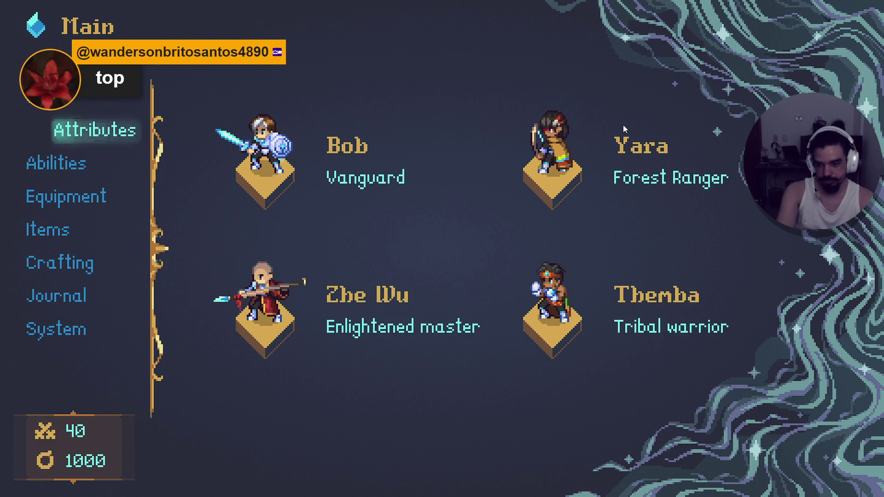
{"action": "key", "text": "Down"}
{"action": "key", "text": "Return"}
{"action": "key", "text": "Escape"}
{"action": "key", "text": "Down"}
{"action": "key", "text": "Return"}
{"action": "key", "text": "Escape"}
Browse Items, Crafting and System, close the menu, and walk the party back south.
{"action": "key", "text": "Down"}
{"action": "key", "text": "Return"}
{"action": "key", "text": "Down"}
{"action": "key", "text": "Down"}
{"action": "key", "text": "Down"}
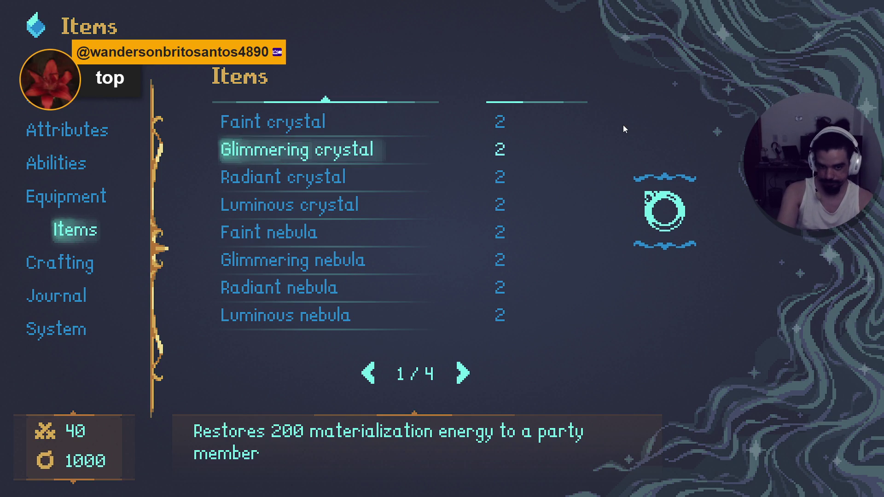
{"action": "key", "text": "Escape"}
{"action": "key", "text": "Down"}
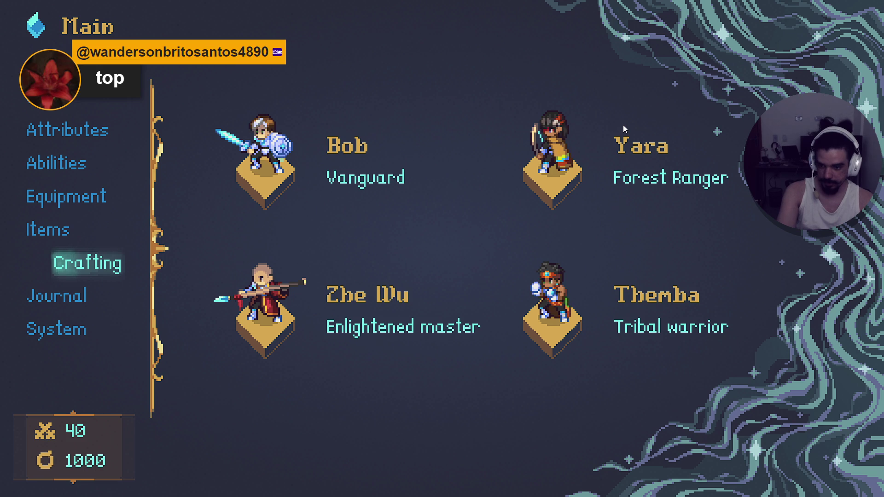
{"action": "key", "text": "Down"}
{"action": "key", "text": "Down"}
{"action": "key", "text": "Escape"}
{"action": "key", "text": "Down"}
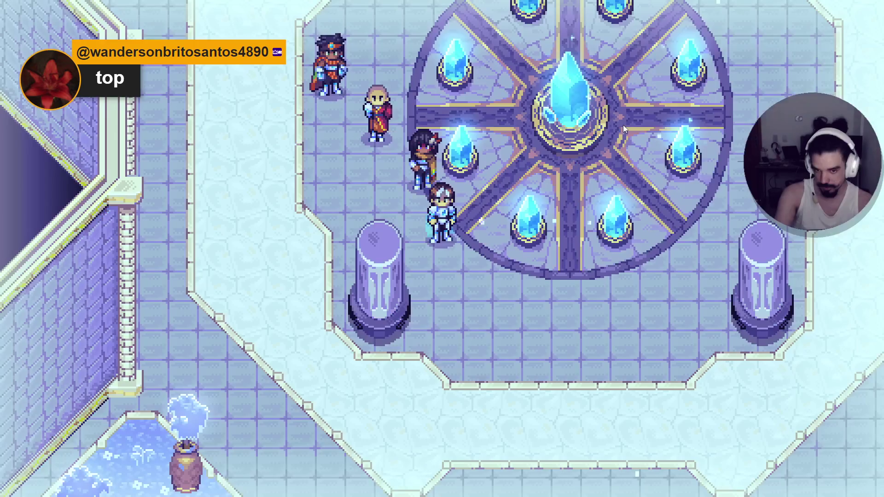
{"action": "key", "text": "Right"}
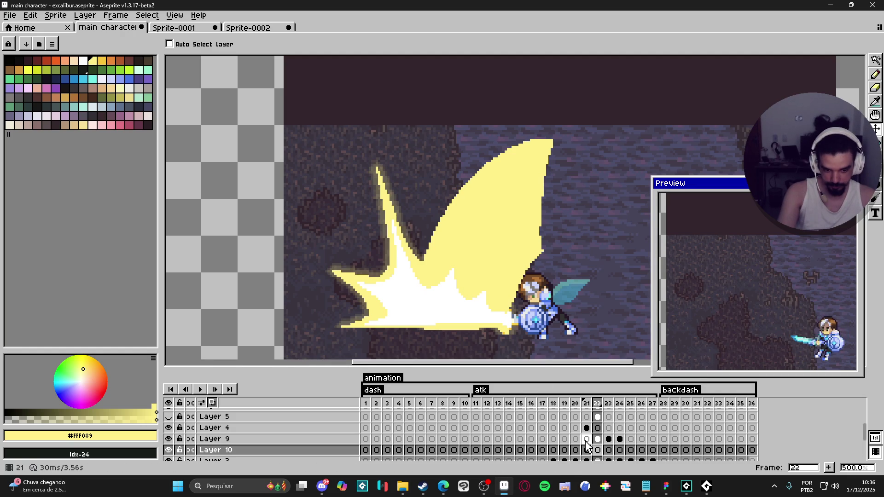
View Layer 9's frame 23 slash with Layer 1 hidden, then switch back to GameMaker.
{"action": "left_click", "coordinate": [607, 440]}
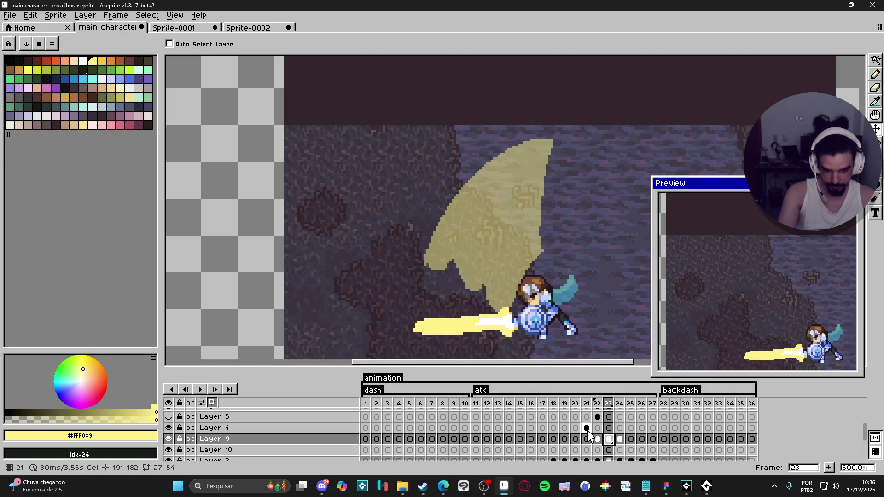
{"action": "scroll", "coordinate": [207, 437], "scroll_direction": "down", "scroll_amount": 3}
{"action": "left_click", "coordinate": [169, 443]}
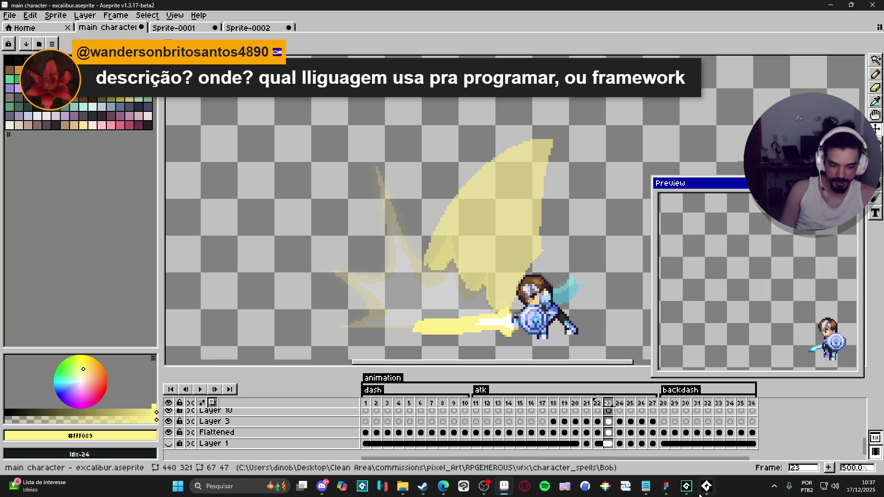
{"action": "left_click", "coordinate": [686, 485]}
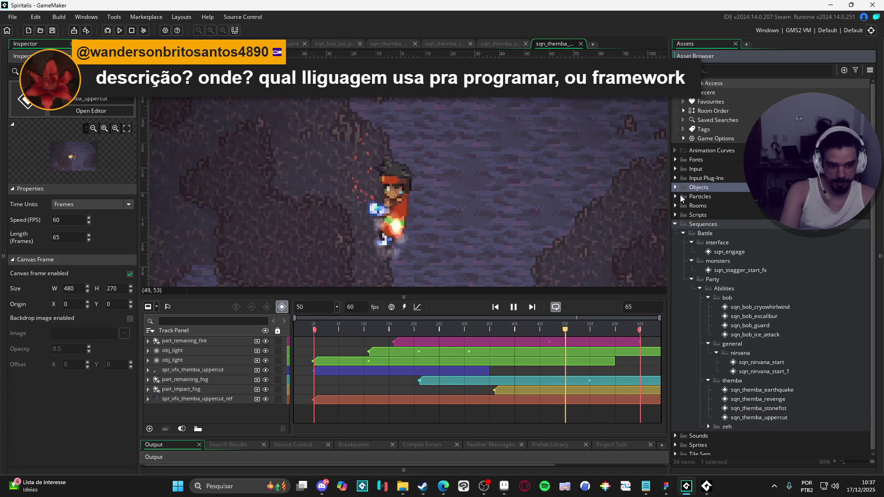
Open obj_camera from Objects > _Persistent and view its End Step event code.
{"action": "left_click", "coordinate": [676, 187]}
{"action": "left_click", "coordinate": [684, 205]}
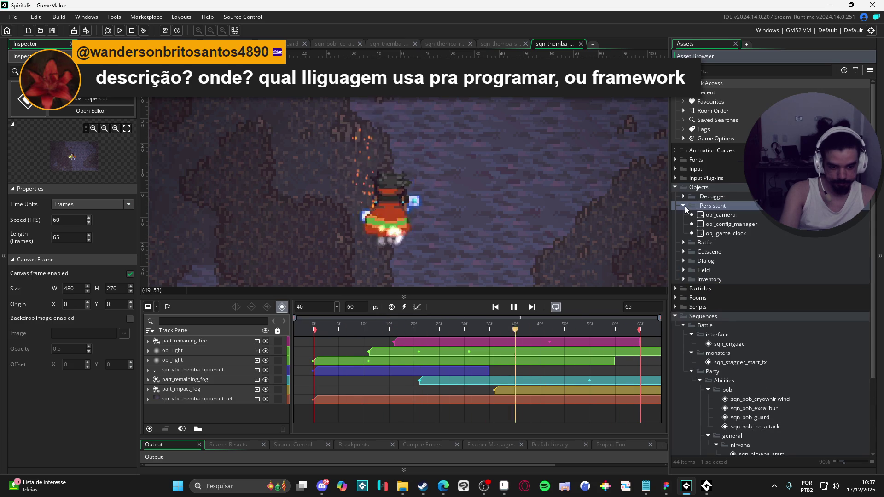
{"action": "double_click", "coordinate": [716, 218]}
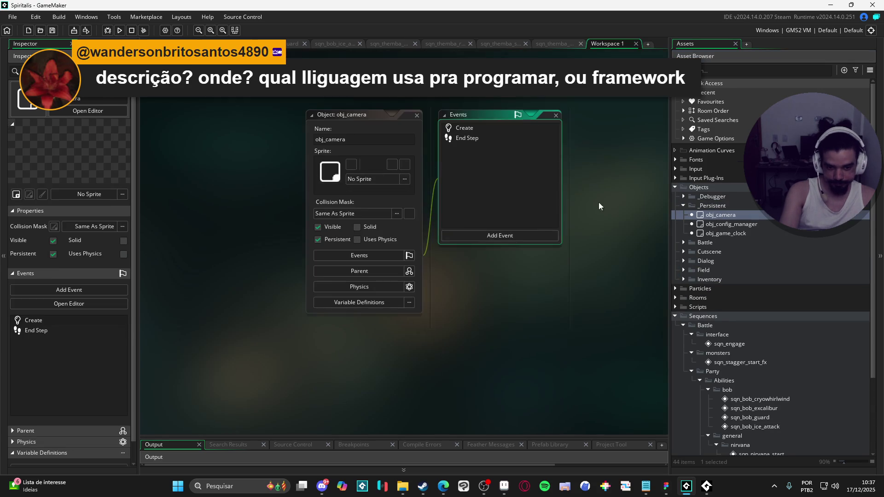
{"action": "double_click", "coordinate": [485, 135]}
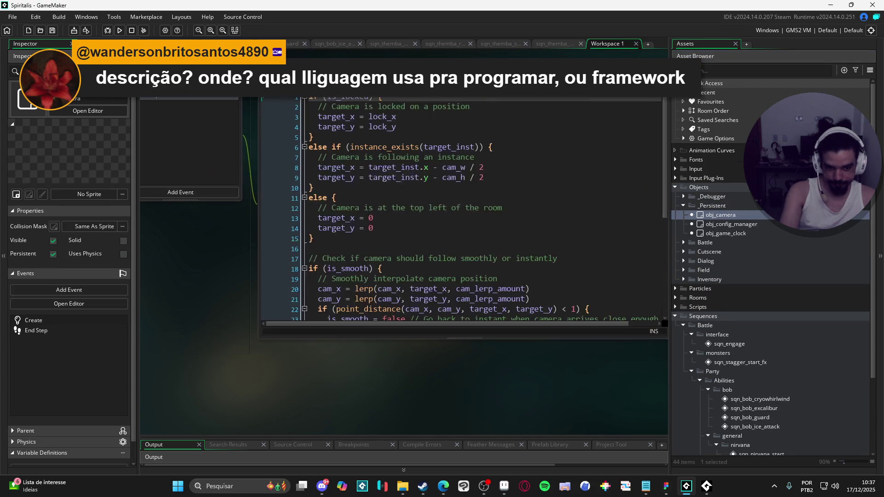
{"action": "scroll", "coordinate": [627, 223], "scroll_direction": "down", "scroll_amount": 4}
{"action": "scroll", "coordinate": [609, 240], "scroll_direction": "up", "scroll_amount": 6}
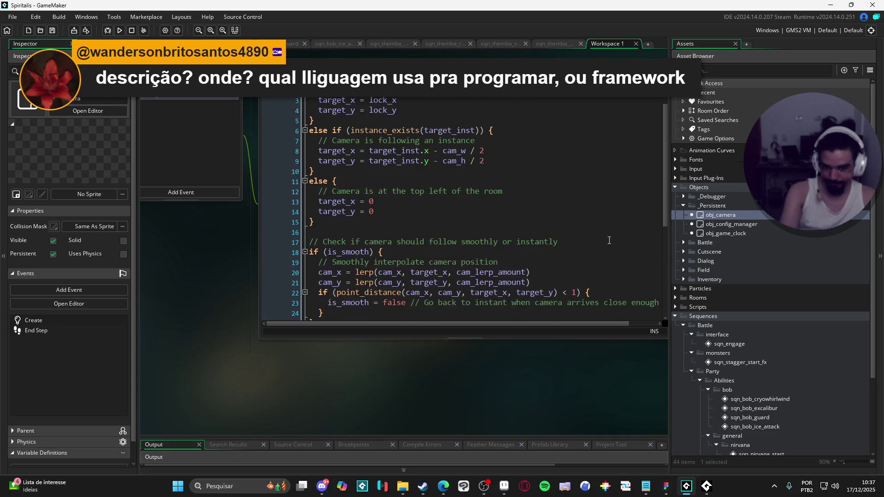
Pan the workspace and open the sqn_themba_uppercut sequence from the Asset Browser.
{"action": "mouse_move", "coordinate": [261, 346]}
{"action": "left_mouse_down"}
{"action": "mouse_move", "coordinate": [334, 359]}
{"action": "mouse_move", "coordinate": [375, 328]}
{"action": "mouse_move", "coordinate": [374, 336]}
{"action": "mouse_move", "coordinate": [353, 308]}
{"action": "left_mouse_up"}
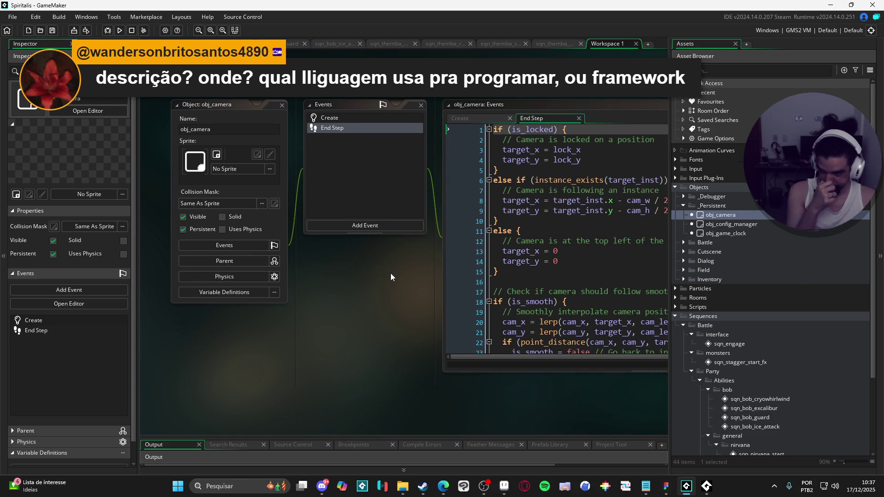
{"action": "left_click_drag", "start_coordinate": [383, 172], "coordinate": [359, 139]}
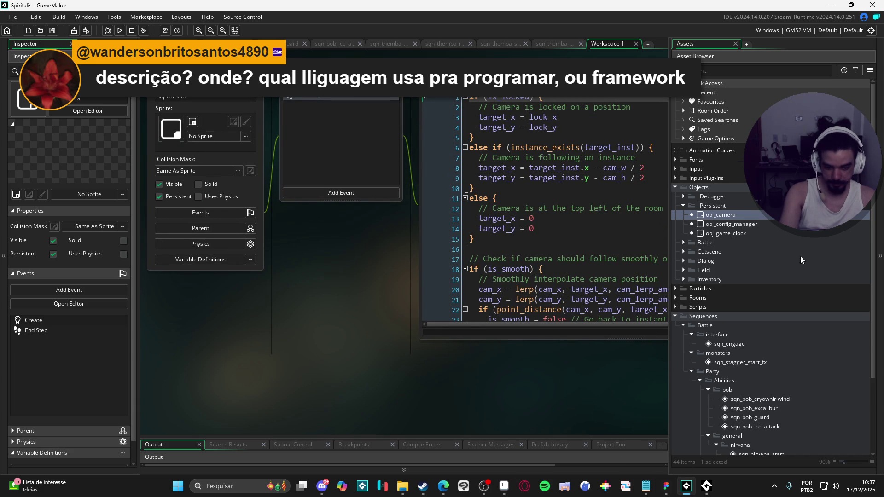
{"action": "scroll", "coordinate": [752, 327], "scroll_direction": "down", "scroll_amount": 4}
{"action": "double_click", "coordinate": [767, 412]}
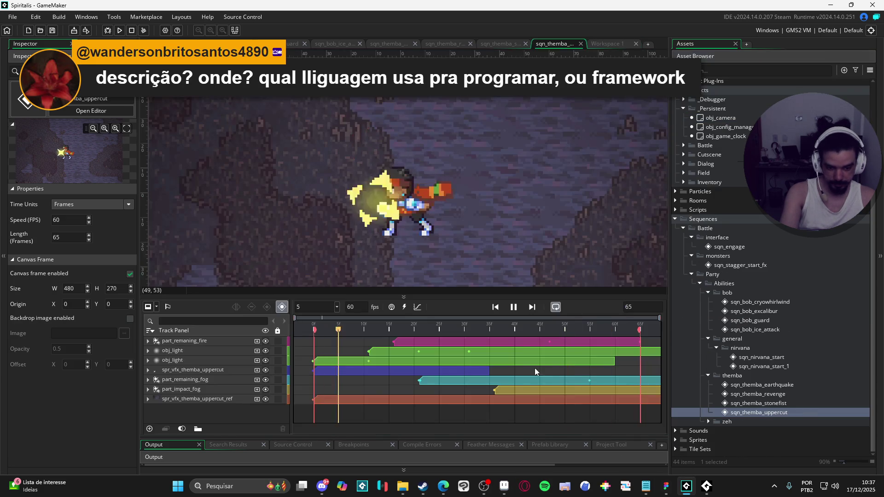
Open sqn_themba_stonefist, then the zeh folder's sqn_zeh_abyssal_bog and sqn_zeh_thunderstorm sequences.
{"action": "double_click", "coordinate": [796, 404]}
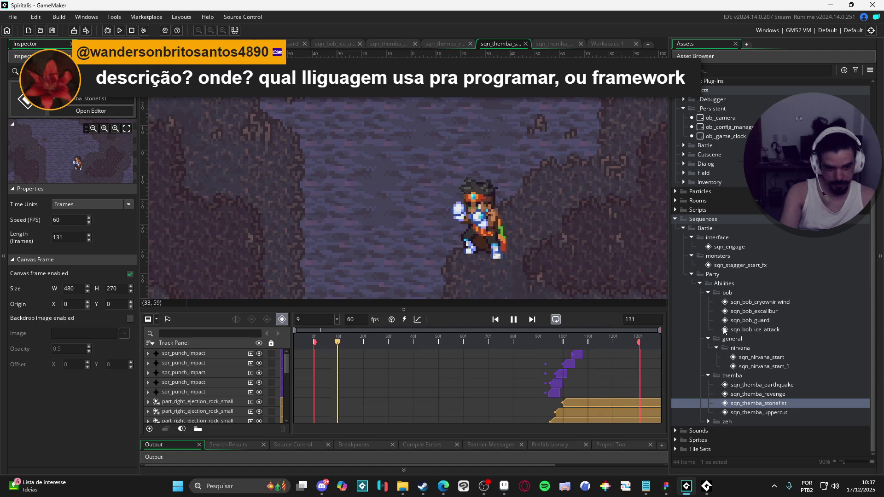
{"action": "left_click", "coordinate": [707, 421]}
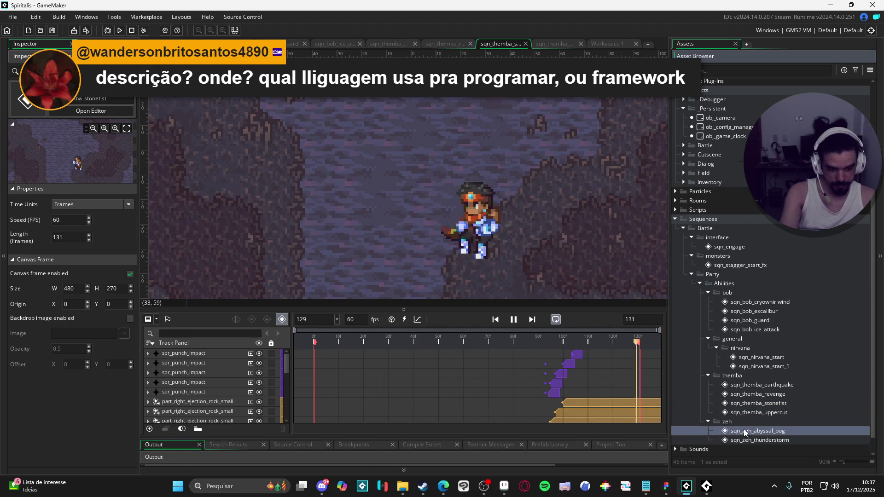
{"action": "double_click", "coordinate": [757, 431]}
{"action": "left_click", "coordinate": [750, 440]}
{"action": "double_click", "coordinate": [750, 440]}
Play the thunderstorm preview with an enlarged preview area, then return to Aseprite's File menu.
{"action": "left_click", "coordinate": [513, 252]}
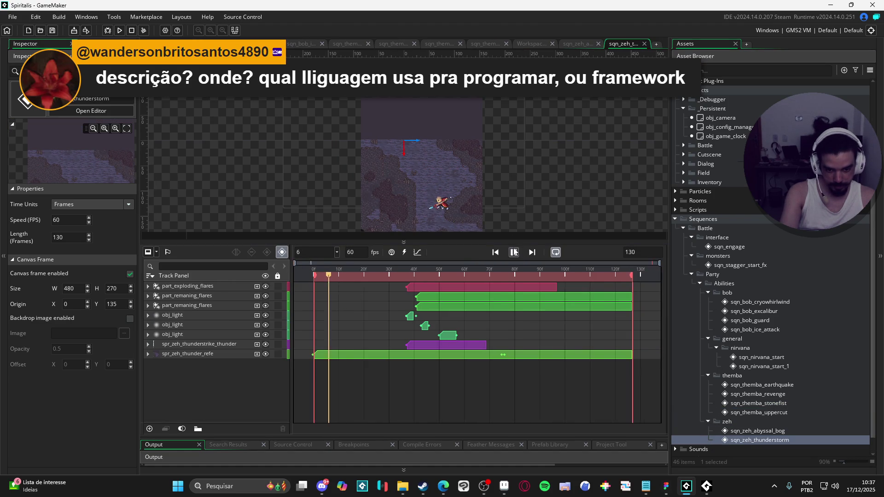
{"action": "left_click_drag", "start_coordinate": [516, 243], "coordinate": [516, 320]}
{"action": "scroll", "coordinate": [430, 213], "scroll_direction": "up", "scroll_amount": 3}
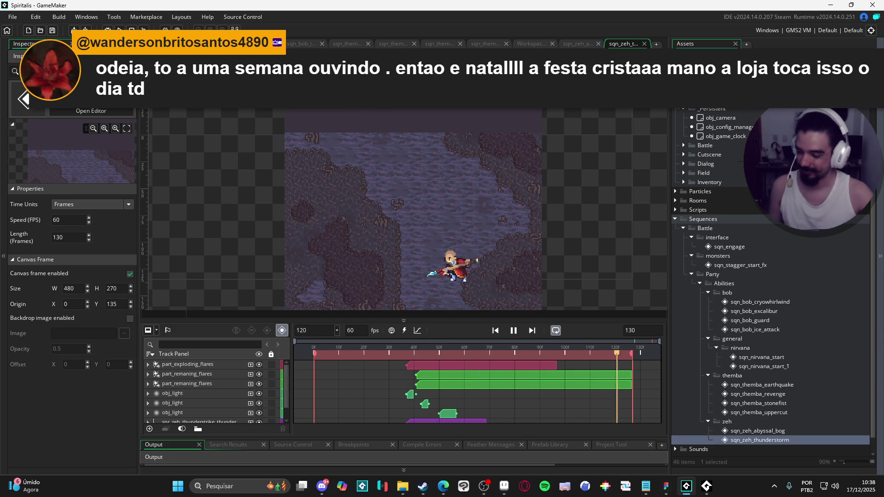
{"action": "left_click", "coordinate": [503, 486]}
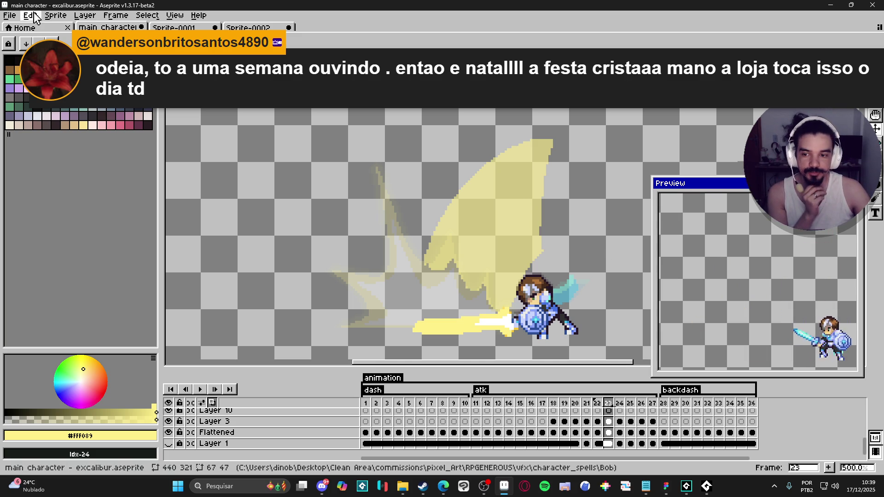
{"action": "left_click", "coordinate": [10, 16]}
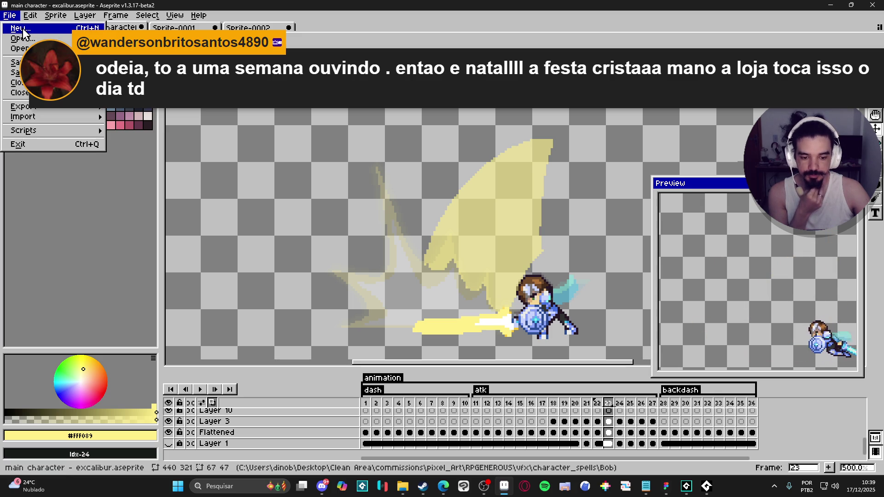
Create a new 100x100 sprite and select the Pencil.
{"action": "left_click", "coordinate": [21, 29]}
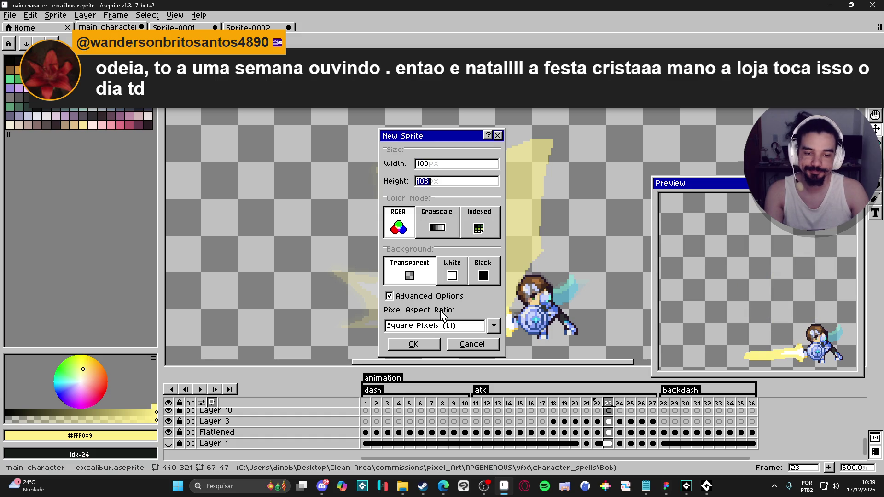
{"action": "key", "text": "Return"}
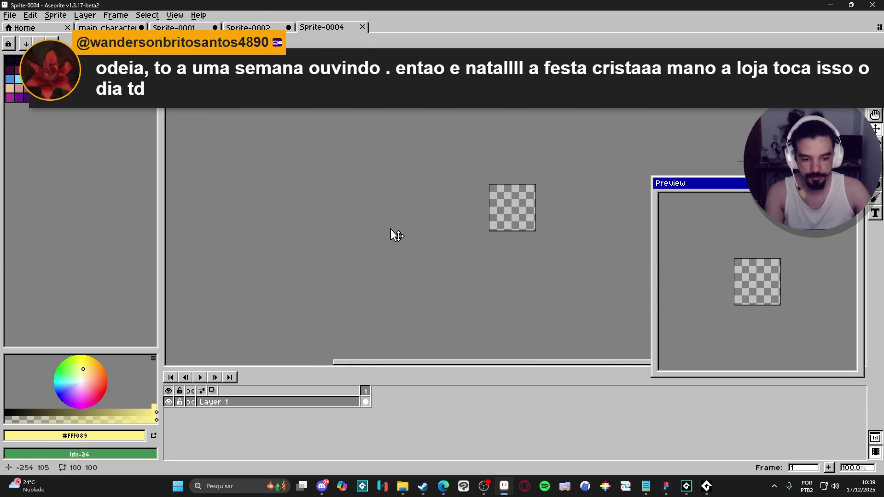
{"action": "scroll", "coordinate": [504, 206], "scroll_direction": "up", "scroll_amount": 3}
{"action": "key", "text": "b"}
{"action": "scroll", "coordinate": [515, 234], "scroll_direction": "right", "scroll_amount": 2}
{"action": "scroll", "coordinate": [451, 236], "scroll_direction": "right", "scroll_amount": 1}
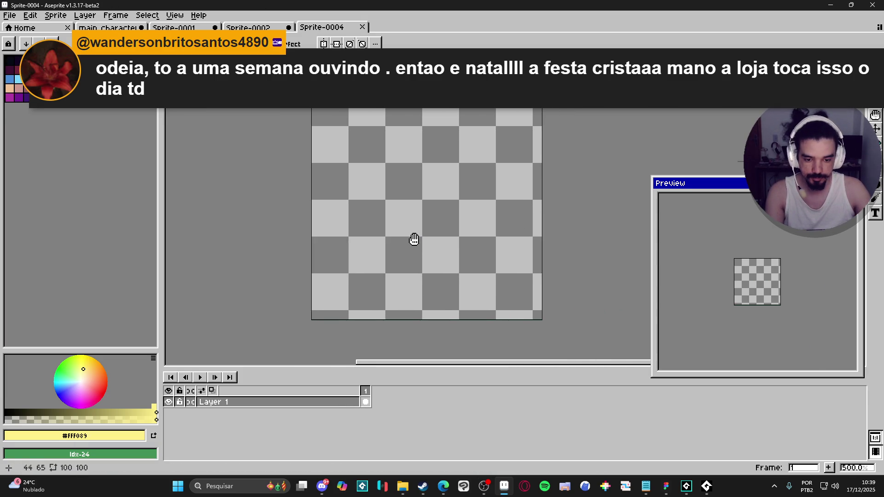
{"action": "scroll", "coordinate": [414, 239], "scroll_direction": "down", "scroll_amount": 1}
Enlarge the canvas to 163x160 via Canvas Size.
{"action": "key", "text": "ctrl+alt+c"}
{"action": "left_click_drag", "start_coordinate": [503, 299], "coordinate": [591, 380]}
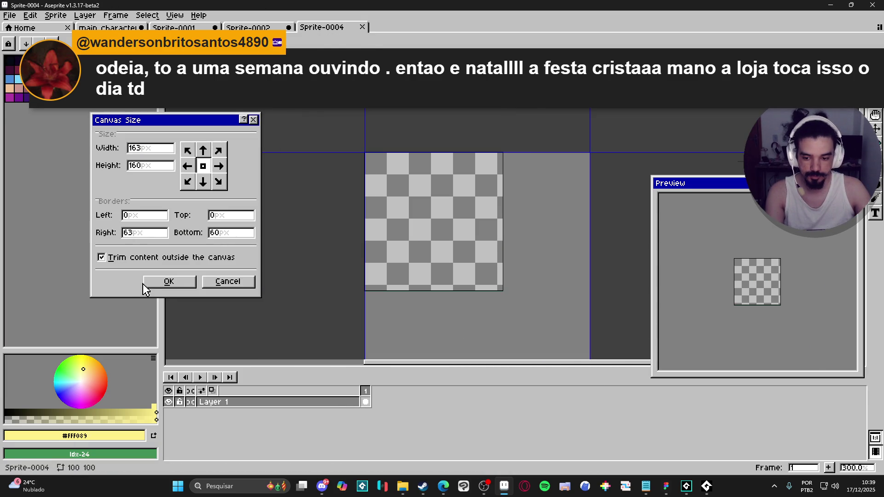
{"action": "left_click", "coordinate": [147, 282]}
{"action": "scroll", "coordinate": [377, 230], "scroll_direction": "up", "scroll_amount": 1}
{"action": "scroll", "coordinate": [387, 254], "scroll_direction": "down", "scroll_amount": 1}
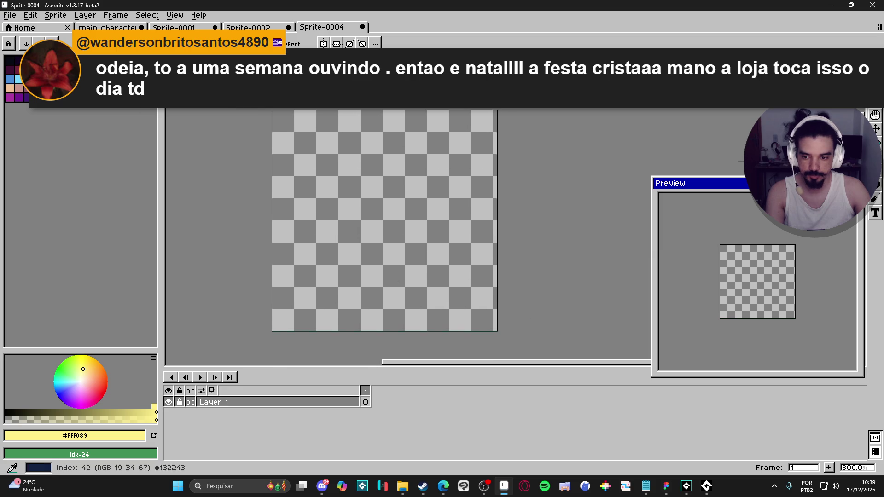
Pick dark palette colour 0 and resize the canvas to 235x193.
{"action": "left_click", "coordinate": [9, 61]}
{"action": "scroll", "coordinate": [424, 241], "scroll_direction": "up", "scroll_amount": 1}
{"action": "scroll", "coordinate": [476, 259], "scroll_direction": "down", "scroll_amount": 2}
{"action": "scroll", "coordinate": [476, 259], "scroll_direction": "up", "scroll_amount": 1}
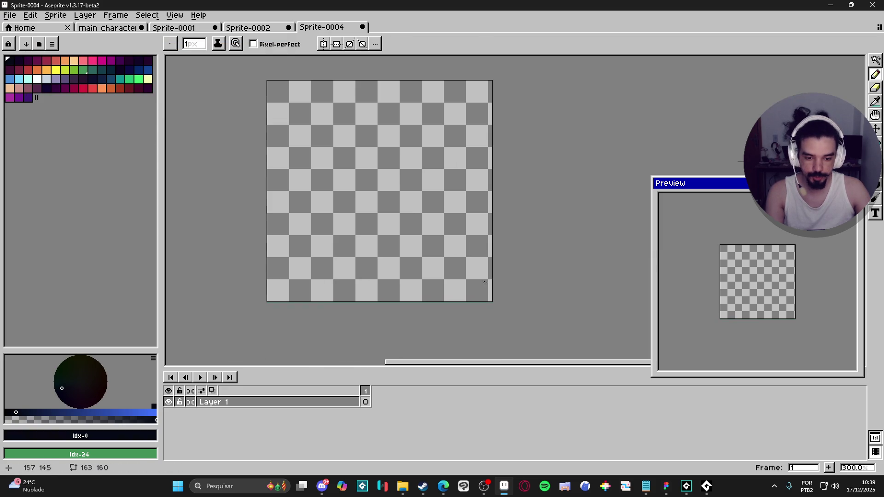
{"action": "key", "text": "ctrl+alt+c"}
{"action": "left_click_drag", "start_coordinate": [491, 301], "coordinate": [591, 348]}
{"action": "left_click", "coordinate": [168, 282]}
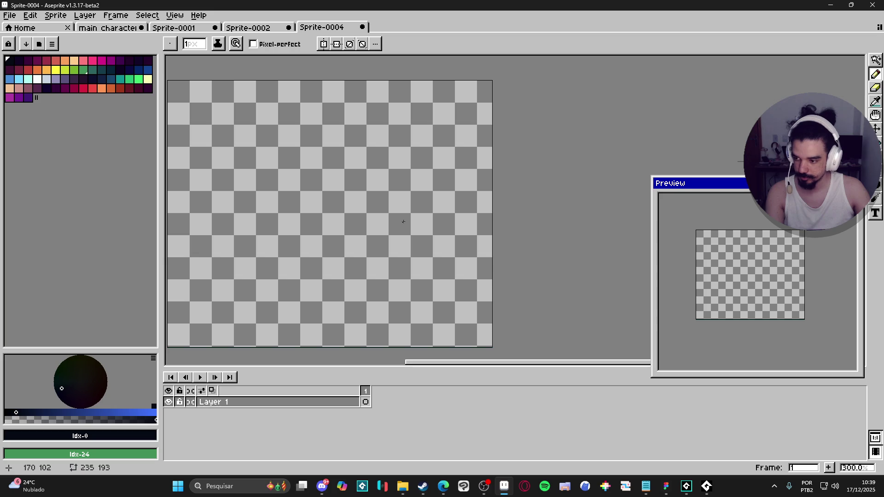
Draw a dark pixel outline of an upright sword with pointed tip and crossguard.
{"action": "left_click_drag", "start_coordinate": [403, 221], "coordinate": [405, 239]}
{"action": "scroll", "coordinate": [367, 220], "scroll_direction": "up", "scroll_amount": 1}
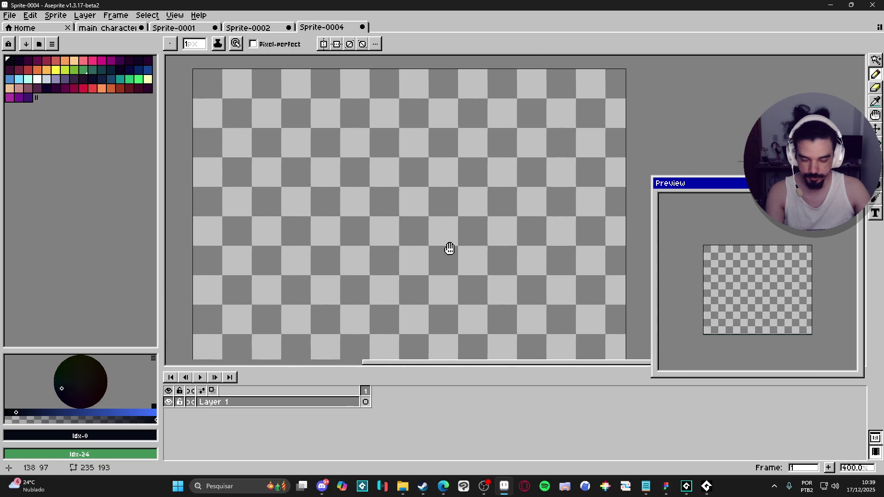
{"action": "left_click", "coordinate": [449, 175]}
{"action": "mouse_move", "coordinate": [435, 195]}
{"action": "left_mouse_down"}
{"action": "mouse_move", "coordinate": [449, 175]}
{"action": "mouse_move", "coordinate": [452, 256]}
{"action": "left_mouse_up"}
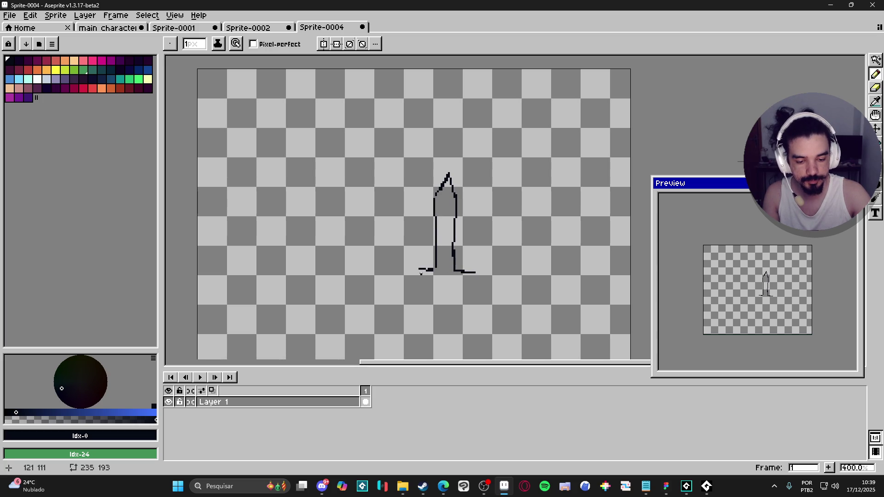
{"action": "mouse_move", "coordinate": [439, 279]}
{"action": "left_mouse_down"}
{"action": "mouse_move", "coordinate": [441, 289]}
{"action": "mouse_move", "coordinate": [472, 275]}
{"action": "mouse_move", "coordinate": [446, 306]}
{"action": "left_mouse_up"}
{"action": "left_click_drag", "start_coordinate": [422, 271], "coordinate": [430, 270]}
{"action": "mouse_move", "coordinate": [436, 201]}
{"action": "left_mouse_down"}
{"action": "mouse_move", "coordinate": [437, 216]}
{"action": "mouse_move", "coordinate": [456, 197]}
{"action": "left_mouse_up"}
{"action": "left_click_drag", "start_coordinate": [454, 243], "coordinate": [440, 307]}
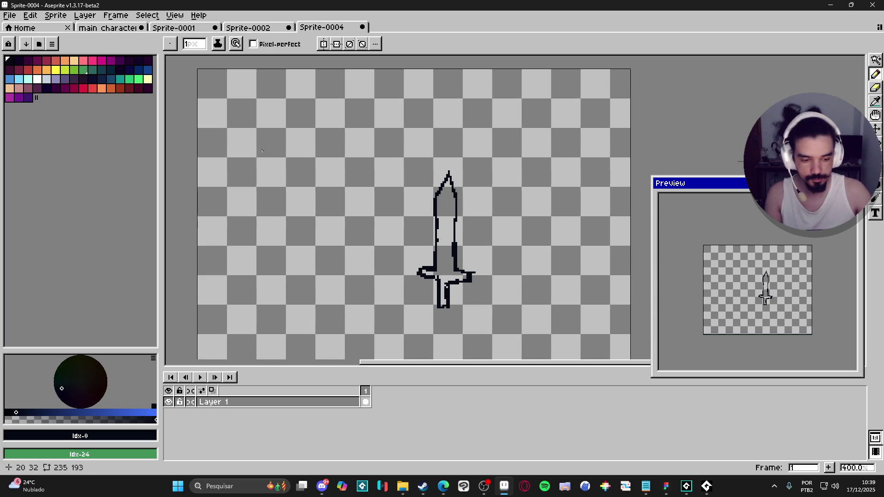
Add a second animation frame and select the sword for rotation.
{"action": "scroll", "coordinate": [767, 299], "scroll_direction": "up", "scroll_amount": 2}
{"action": "scroll", "coordinate": [783, 304], "scroll_direction": "down", "scroll_amount": 3}
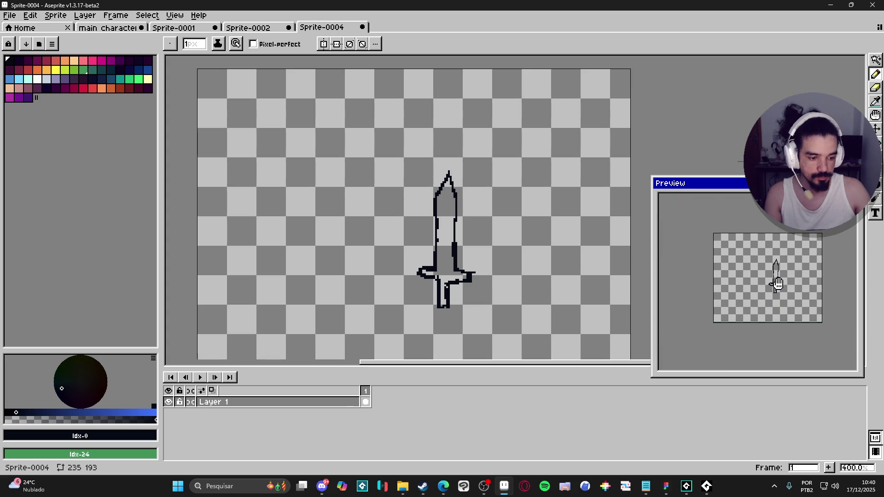
{"action": "left_click_drag", "start_coordinate": [433, 265], "coordinate": [429, 240]}
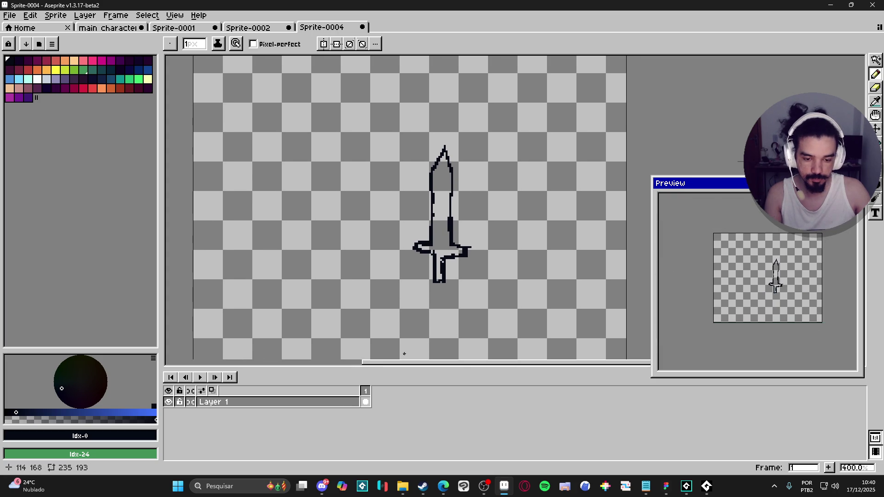
{"action": "left_click", "coordinate": [828, 467]}
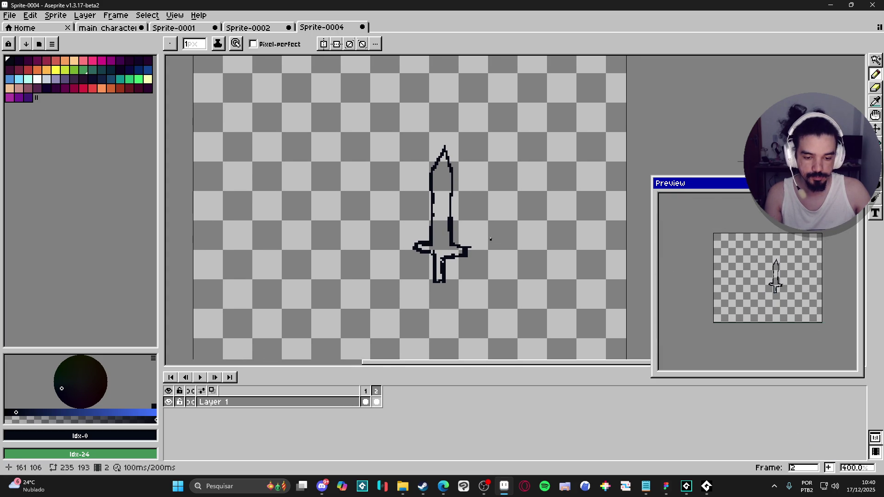
{"action": "left_click_drag", "start_coordinate": [479, 232], "coordinate": [462, 211]}
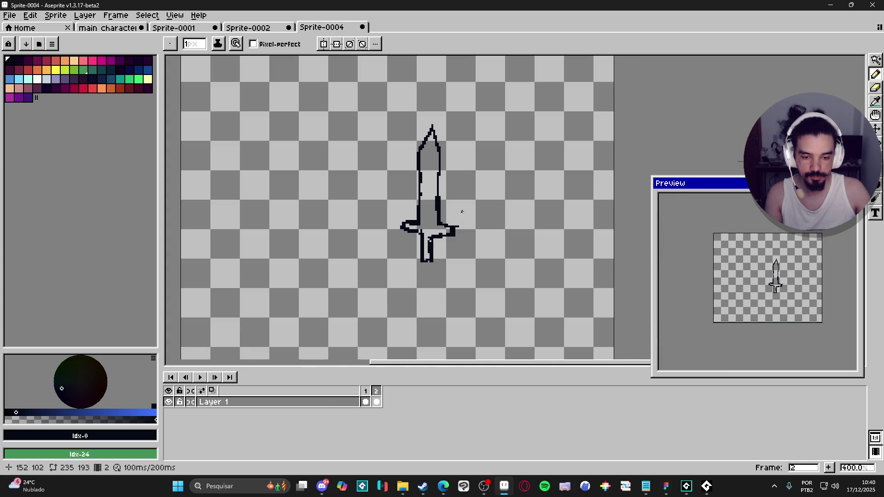
{"action": "key", "text": "ctrl+t"}
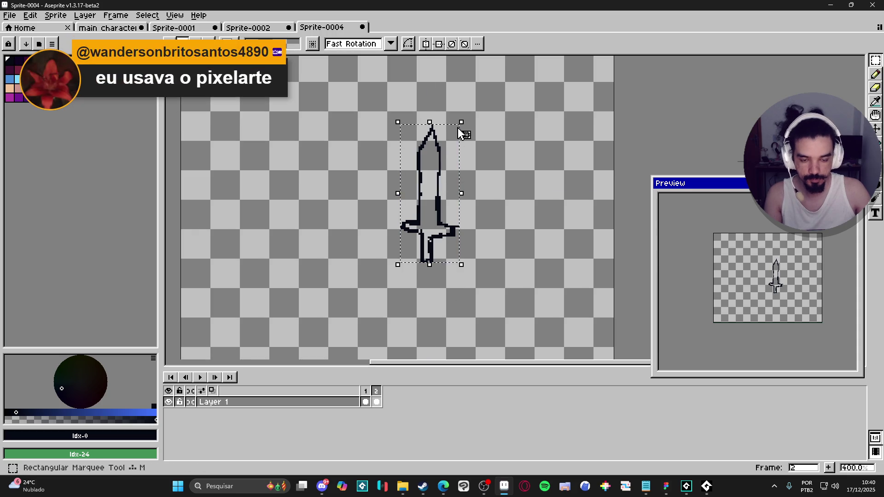
Tilt the sword about 2° and nudge it two pixels left.
{"action": "left_click_drag", "start_coordinate": [477, 121], "coordinate": [471, 118]}
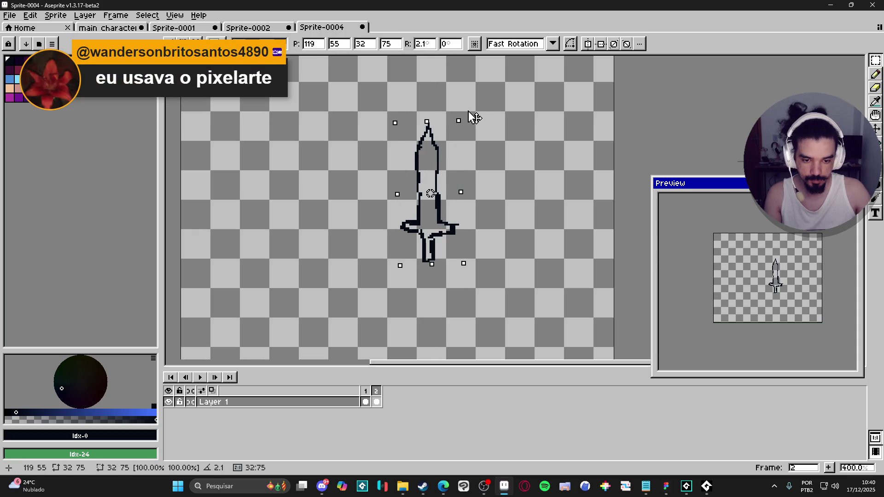
{"action": "left_click_drag", "start_coordinate": [436, 162], "coordinate": [435, 162]}
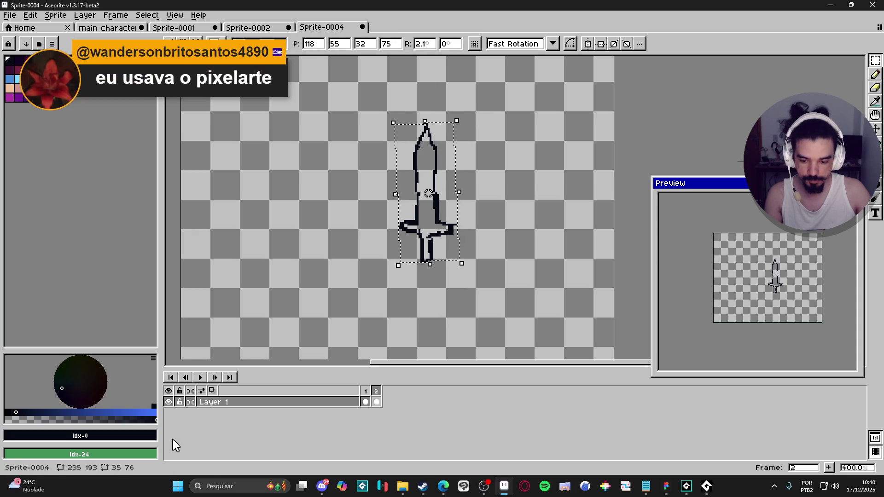
{"action": "key", "text": "Left"}
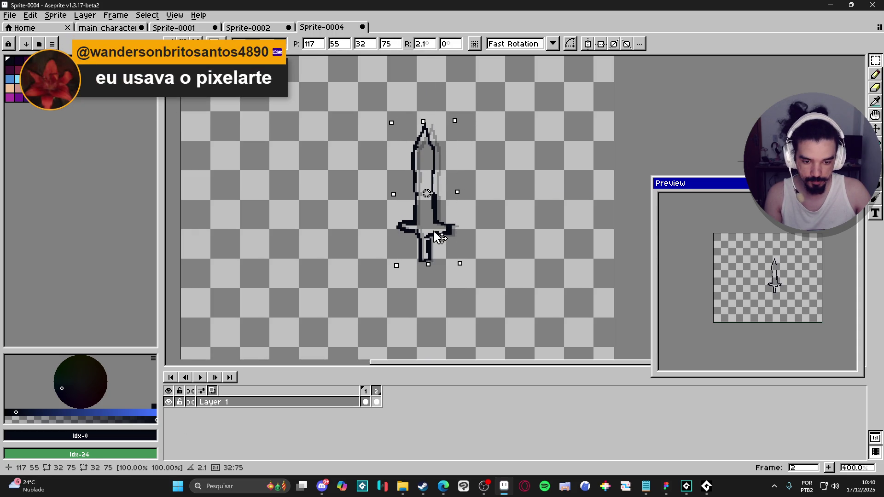
{"action": "key", "text": "Return"}
Insert a new frame after frame 3 and shift its sword left and slightly up.
{"action": "left_click", "coordinate": [366, 403]}
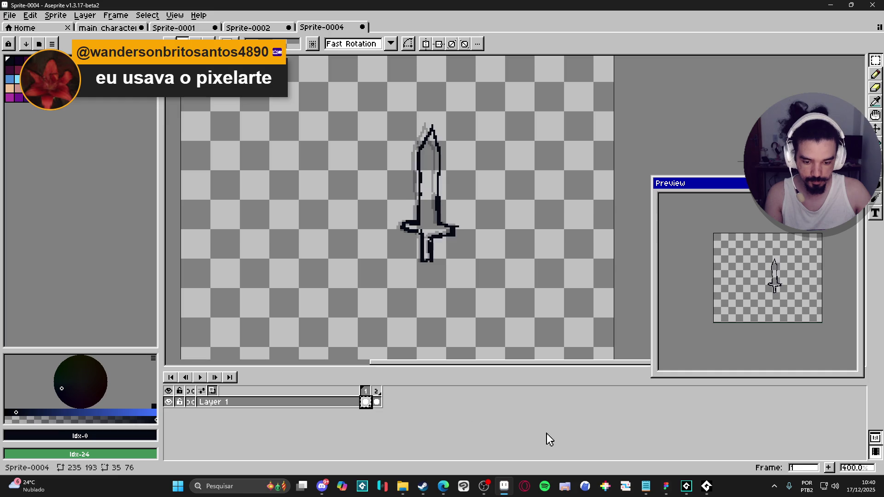
{"action": "left_click", "coordinate": [829, 468]}
{"action": "left_click_drag", "start_coordinate": [376, 396], "coordinate": [393, 404]}
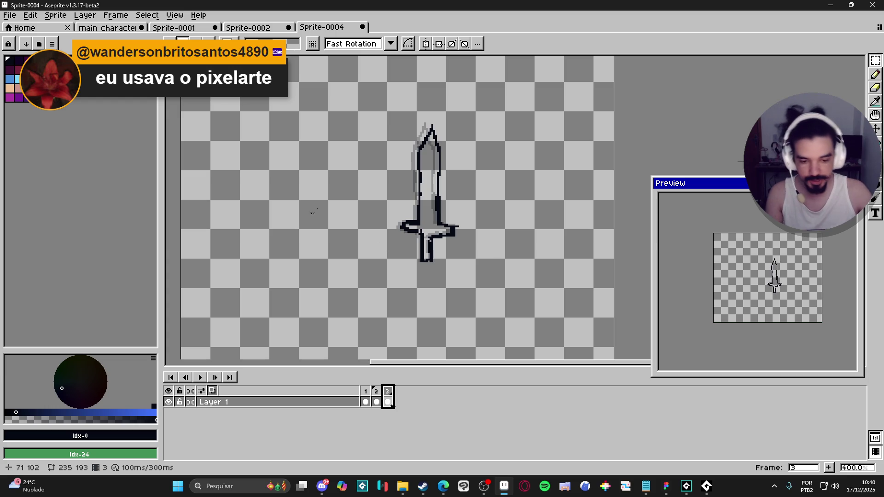
{"action": "mouse_move", "coordinate": [431, 247]}
{"action": "left_mouse_down"}
{"action": "mouse_move", "coordinate": [406, 243]}
{"action": "mouse_move", "coordinate": [424, 248]}
{"action": "left_mouse_up"}
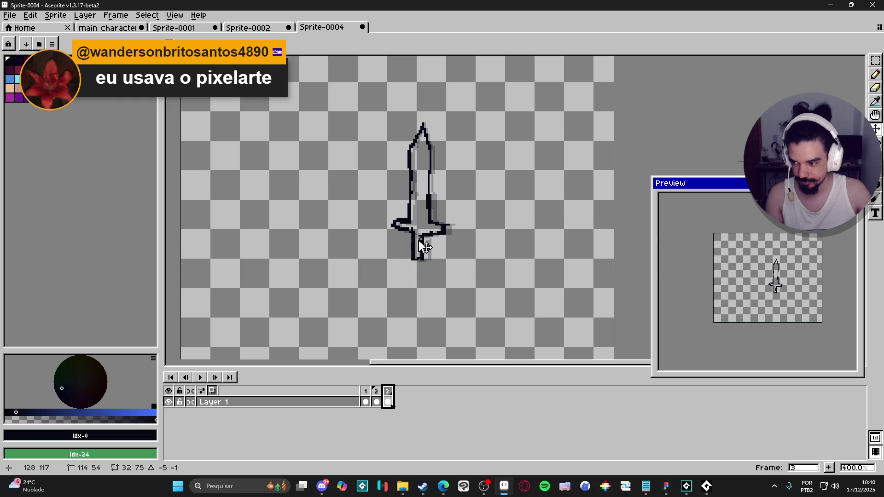
{"action": "left_click_drag", "start_coordinate": [418, 241], "coordinate": [414, 241]}
Rotate the whole sword to 11.4°, move it left, and add frame 4.
{"action": "key", "text": "ctrl+t"}
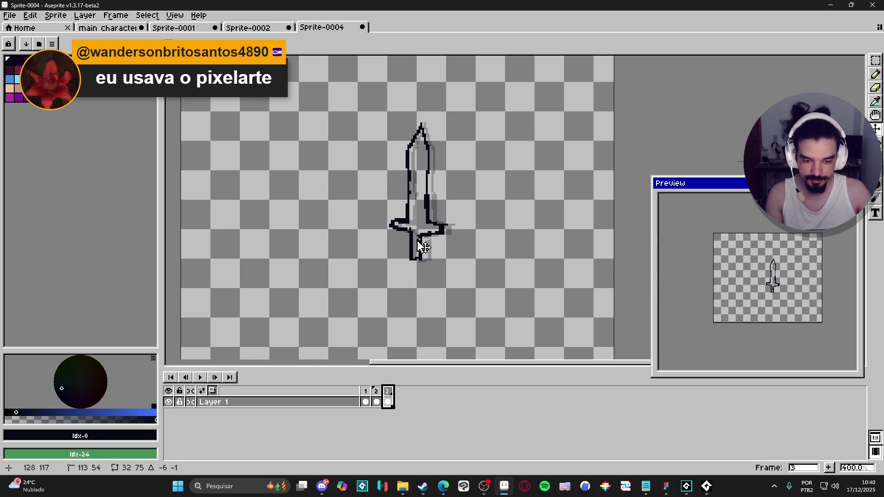
{"action": "mouse_move", "coordinate": [439, 133]}
{"action": "left_mouse_down"}
{"action": "mouse_move", "coordinate": [458, 122]}
{"action": "mouse_move", "coordinate": [450, 114]}
{"action": "left_mouse_up"}
{"action": "left_click_drag", "start_coordinate": [413, 199], "coordinate": [404, 203]}
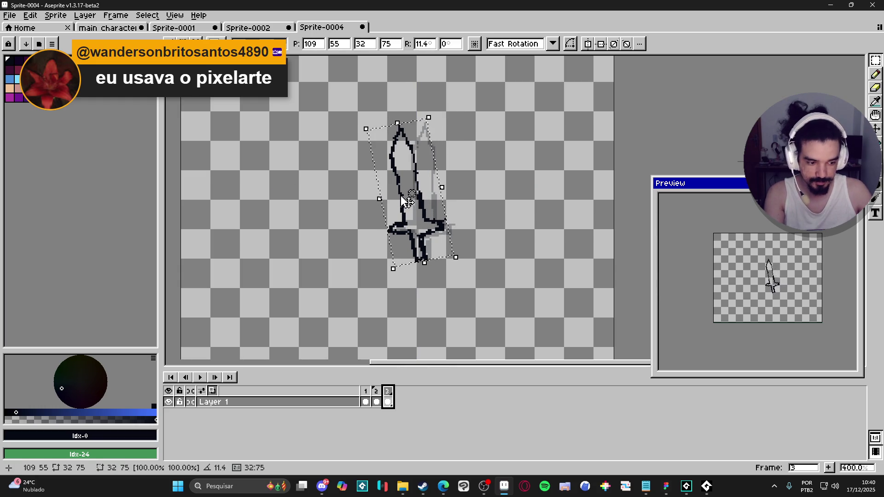
{"action": "key", "text": "Return"}
{"action": "key", "text": "ctrl+d"}
{"action": "scroll", "coordinate": [778, 340], "scroll_direction": "up", "scroll_amount": 3}
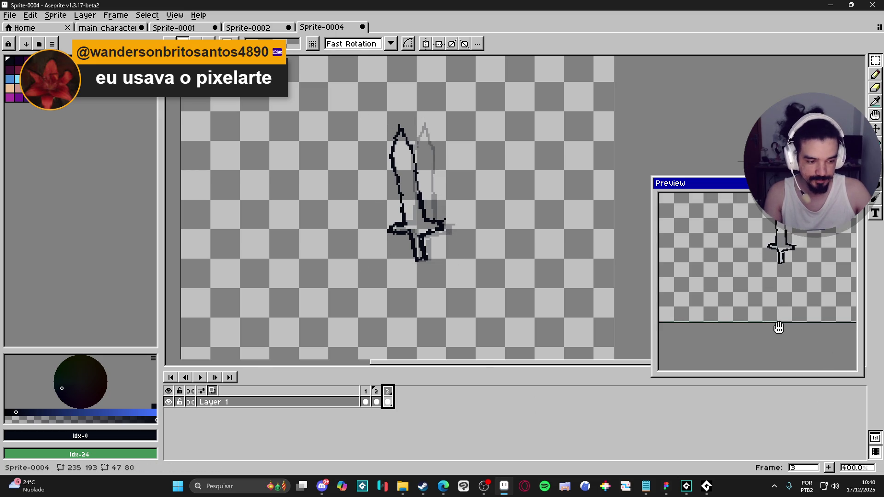
{"action": "left_click", "coordinate": [828, 467]}
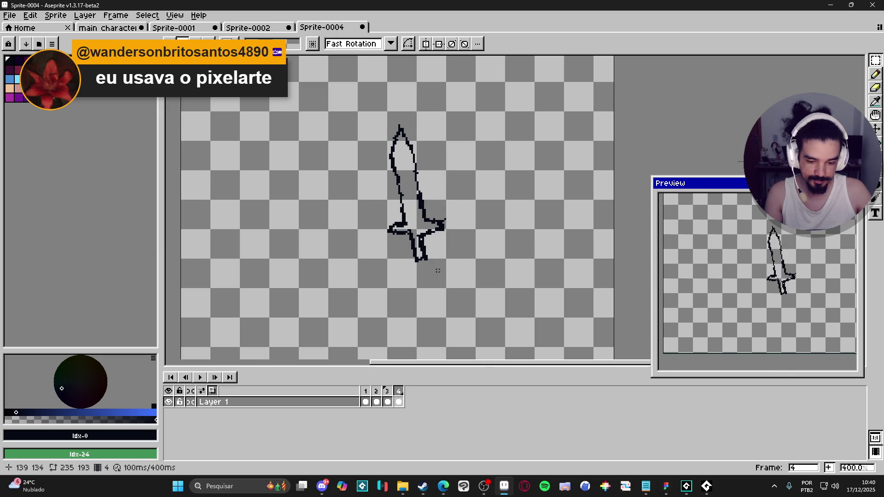
Replace frame 4's sword with a pasted copy rotated 90° to point left, moved down-left.
{"action": "key", "text": "Delete"}
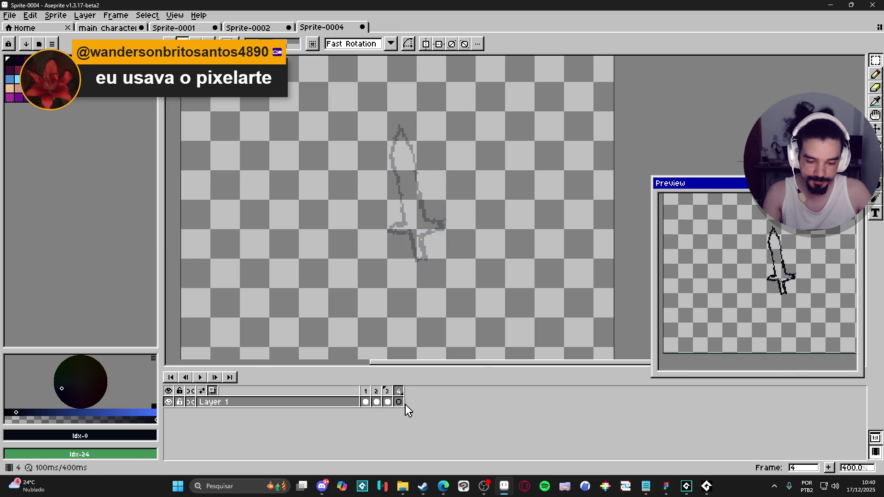
{"action": "scroll", "coordinate": [424, 256], "scroll_direction": "down", "scroll_amount": 2}
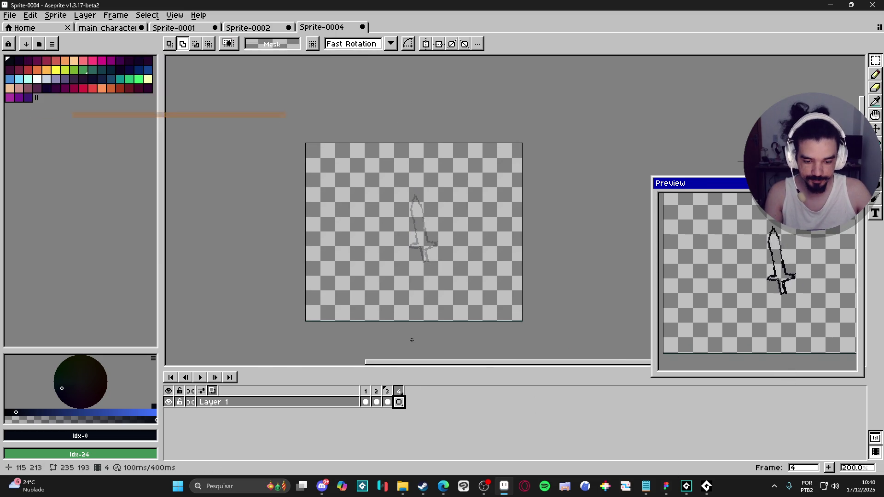
{"action": "left_click", "coordinate": [366, 402]}
{"action": "scroll", "coordinate": [442, 258], "scroll_direction": "up", "scroll_amount": 2}
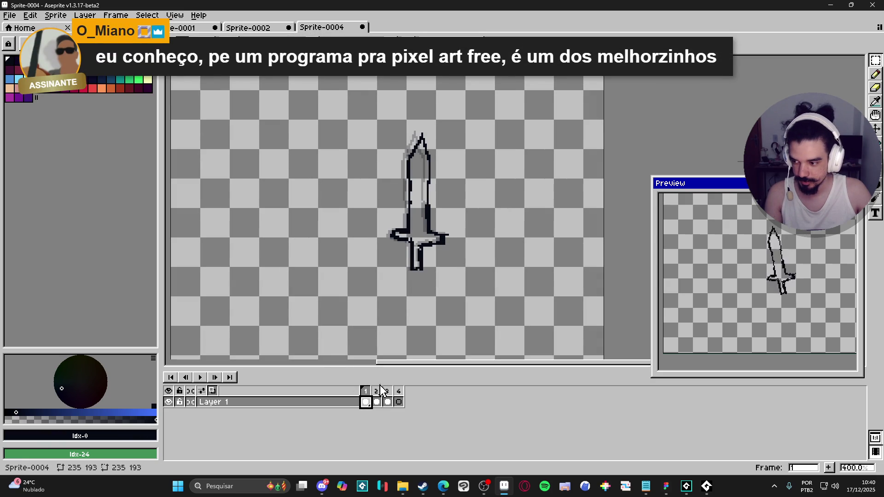
{"action": "left_click", "coordinate": [399, 403]}
{"action": "key", "text": "ctrl+v"}
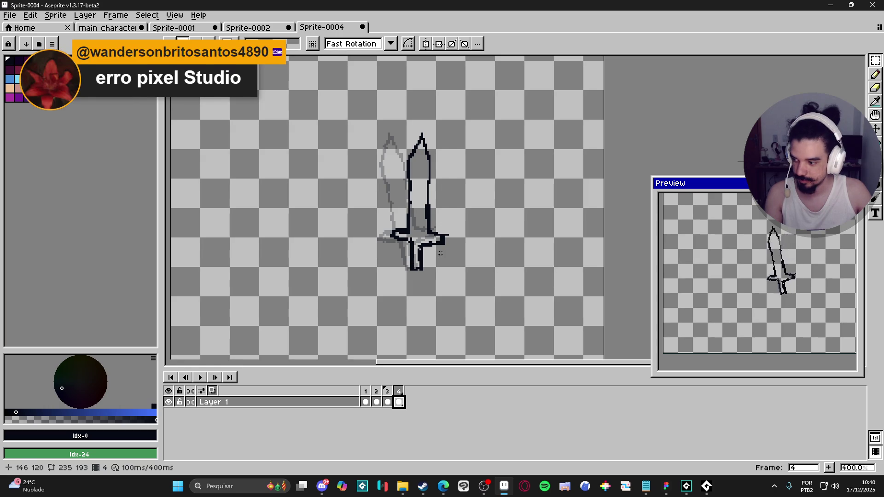
{"action": "mouse_move", "coordinate": [461, 128]}
{"action": "left_mouse_down"}
{"action": "mouse_move", "coordinate": [402, 103]}
{"action": "mouse_move", "coordinate": [311, 137]}
{"action": "left_mouse_up"}
{"action": "mouse_move", "coordinate": [452, 214]}
{"action": "left_mouse_down"}
{"action": "mouse_move", "coordinate": [373, 269]}
{"action": "mouse_move", "coordinate": [347, 318]}
{"action": "mouse_move", "coordinate": [370, 306]}
{"action": "left_mouse_up"}
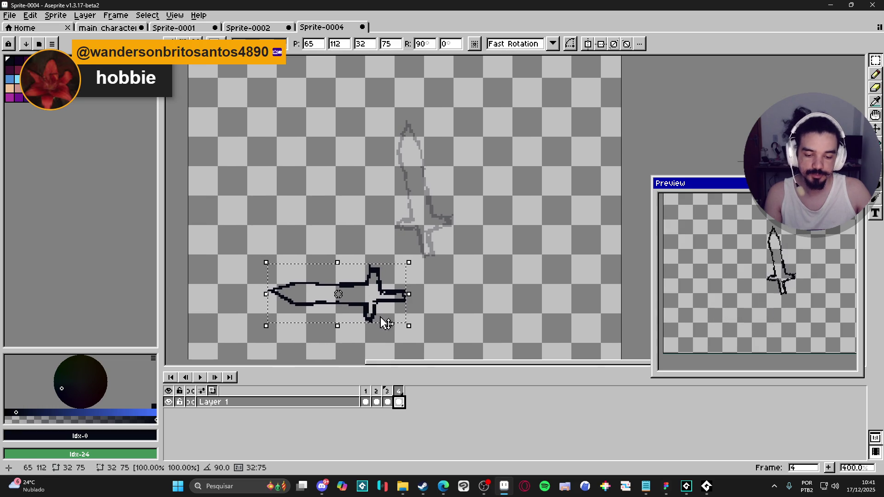
{"action": "key", "text": "Return"}
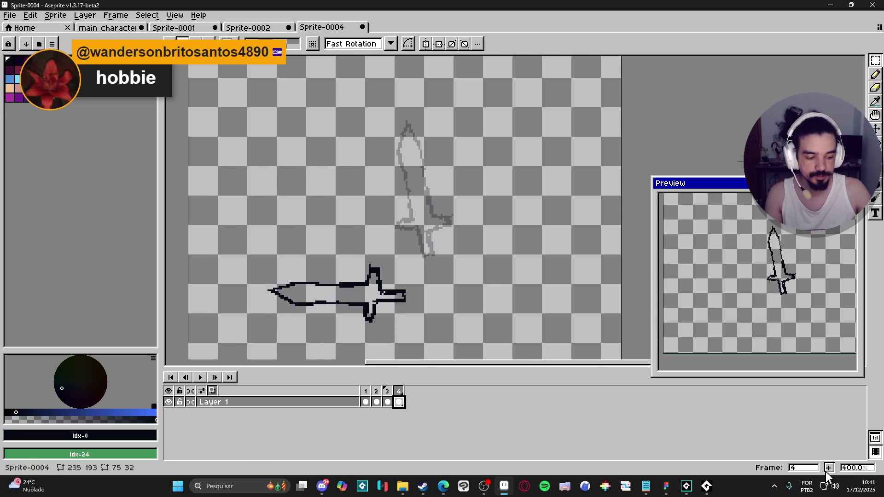
Add frame 5 with the sword tilted about 2.4° and nudged slightly left and down.
{"action": "key", "text": "alt+n"}
{"action": "left_click_drag", "start_coordinate": [495, 265], "coordinate": [513, 256]}
{"action": "key", "text": "ctrl+shift+d"}
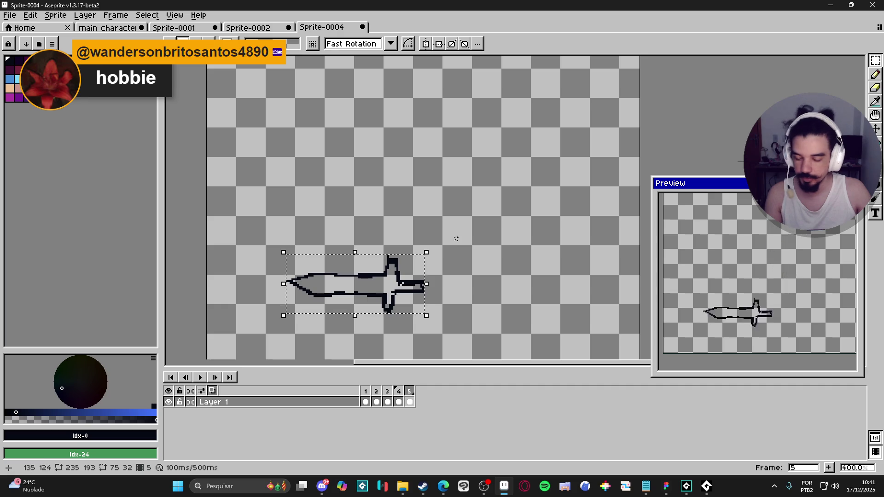
{"action": "left_click_drag", "start_coordinate": [432, 251], "coordinate": [444, 250]}
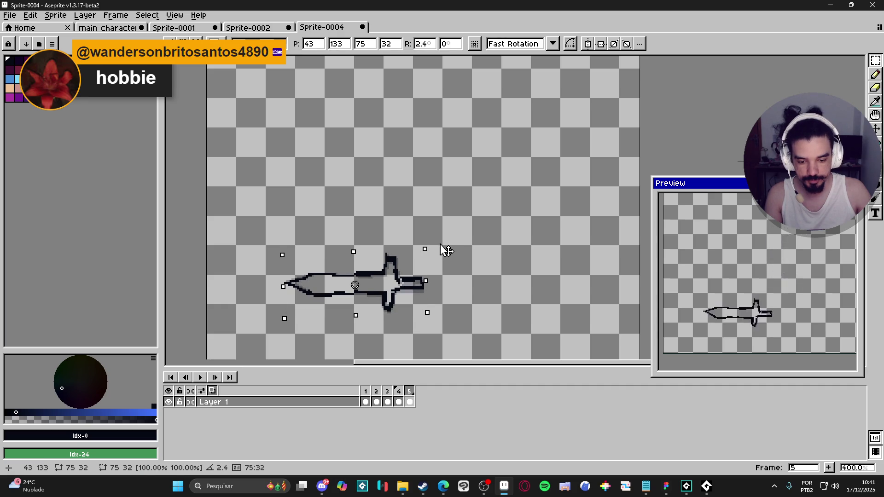
{"action": "left_click_drag", "start_coordinate": [402, 290], "coordinate": [401, 294]}
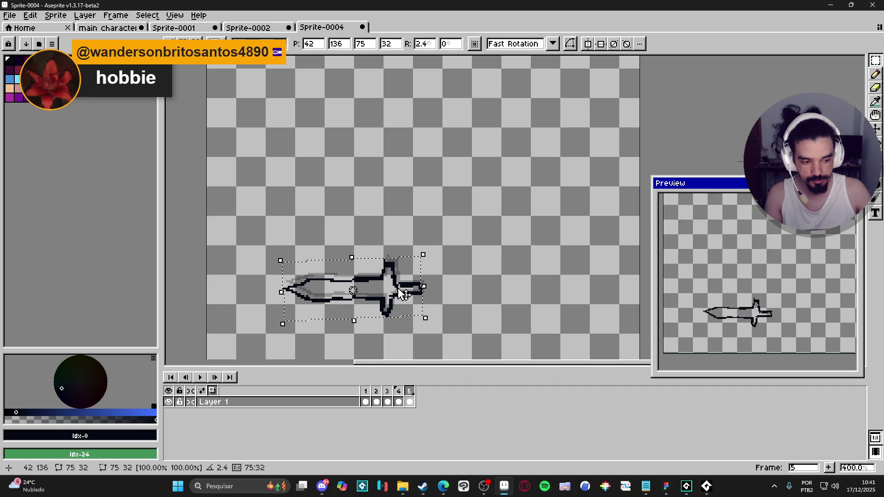
{"action": "key", "text": "ctrl+d"}
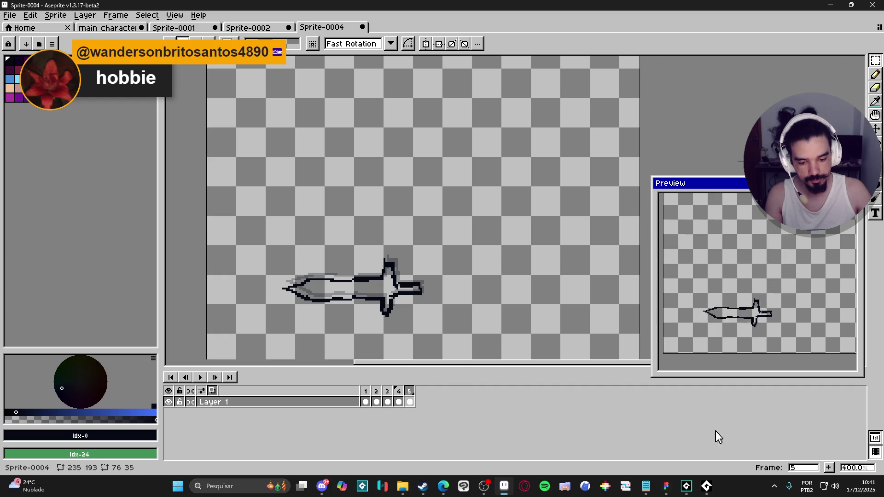
Extend the animation to eight frames and go to frame 2.
{"action": "left_click", "coordinate": [829, 468]}
{"action": "left_click", "coordinate": [829, 467]}
{"action": "left_click", "coordinate": [828, 467]}
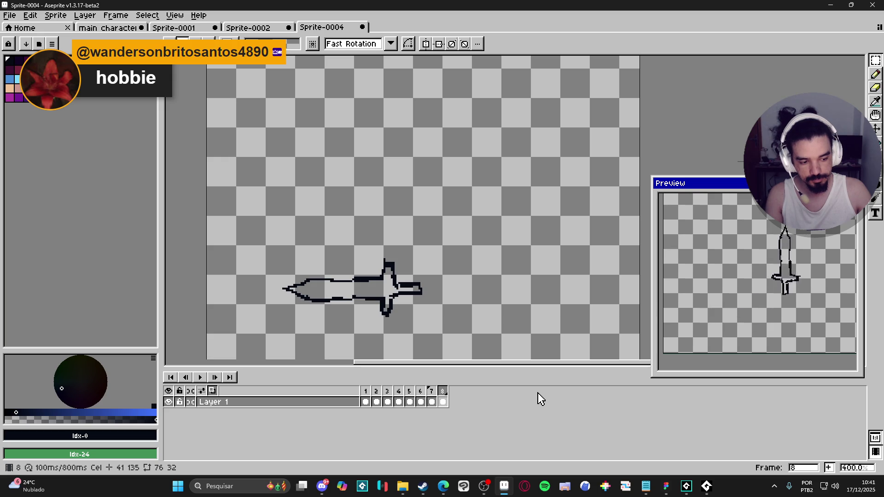
{"action": "left_click", "coordinate": [367, 396]}
{"action": "left_click", "coordinate": [376, 391]}
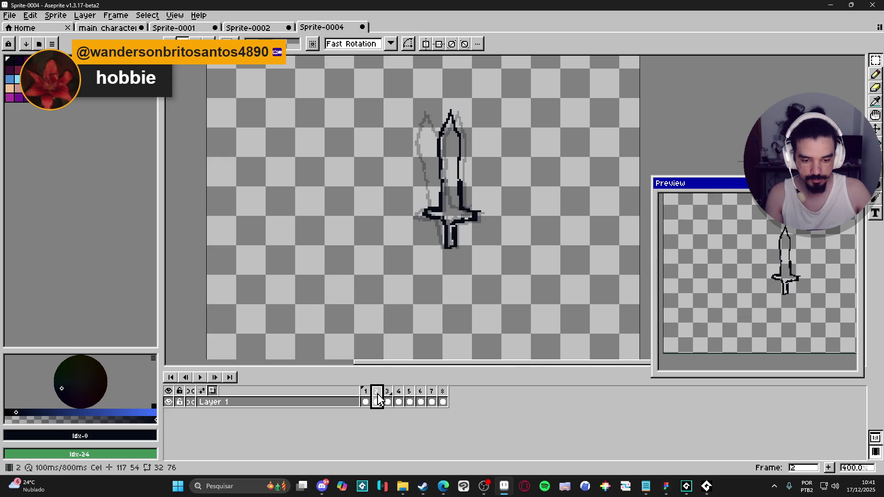
Pencil a yellow line down the sword blade's right edge on frame 2, then go to frame 3.
{"action": "key", "text": "b"}
{"action": "scroll", "coordinate": [412, 191], "scroll_direction": "up", "scroll_amount": 1}
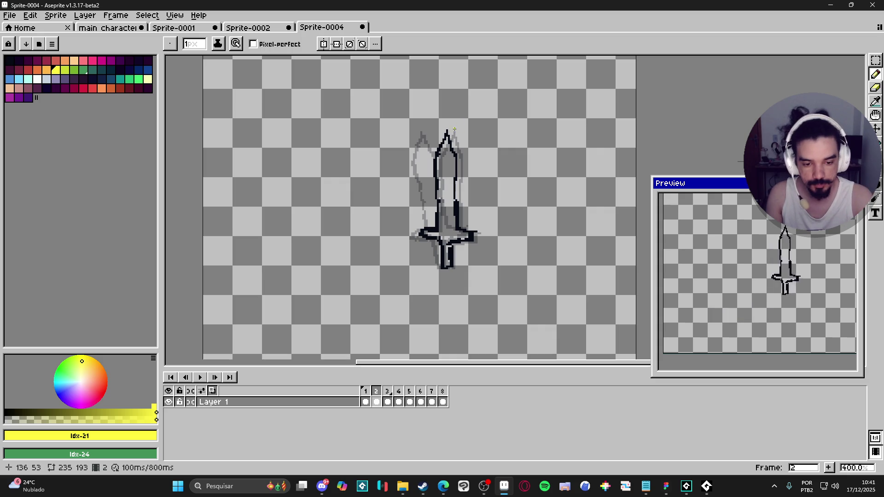
{"action": "mouse_move", "coordinate": [459, 170]}
{"action": "left_mouse_down"}
{"action": "mouse_move", "coordinate": [459, 224]}
{"action": "mouse_move", "coordinate": [457, 211]}
{"action": "left_mouse_up"}
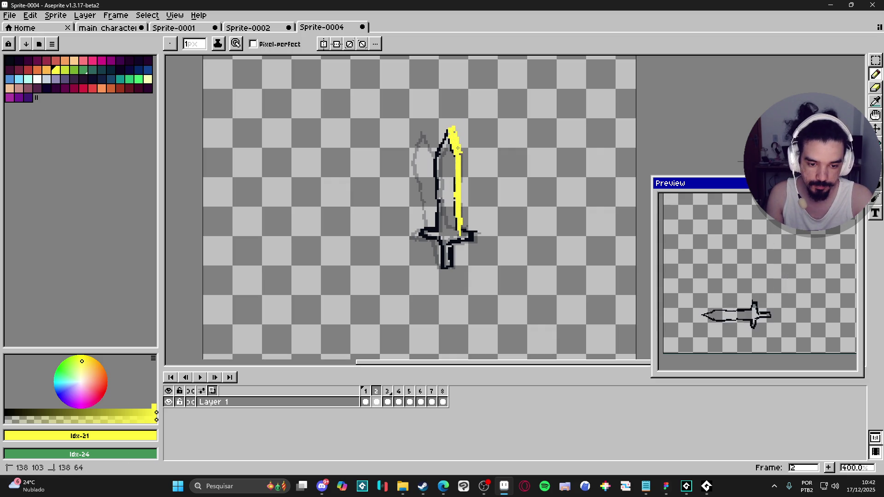
{"action": "key", "text": "e"}
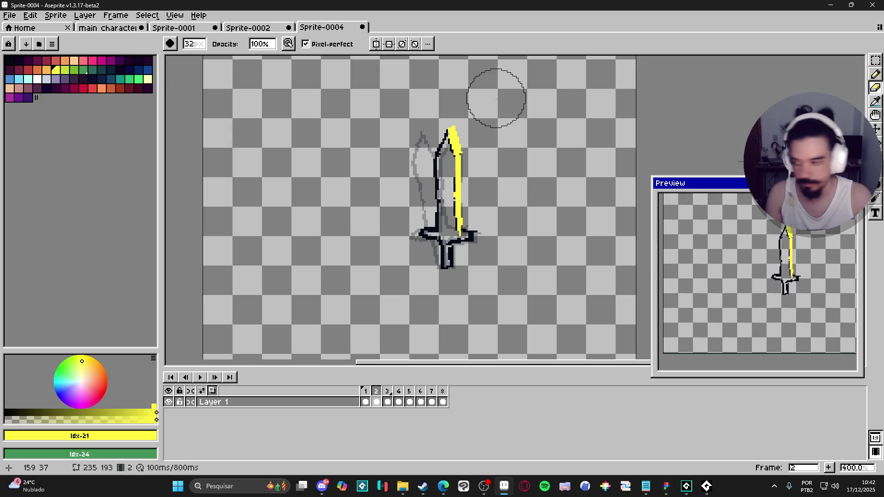
{"action": "key", "text": "ctrl"}
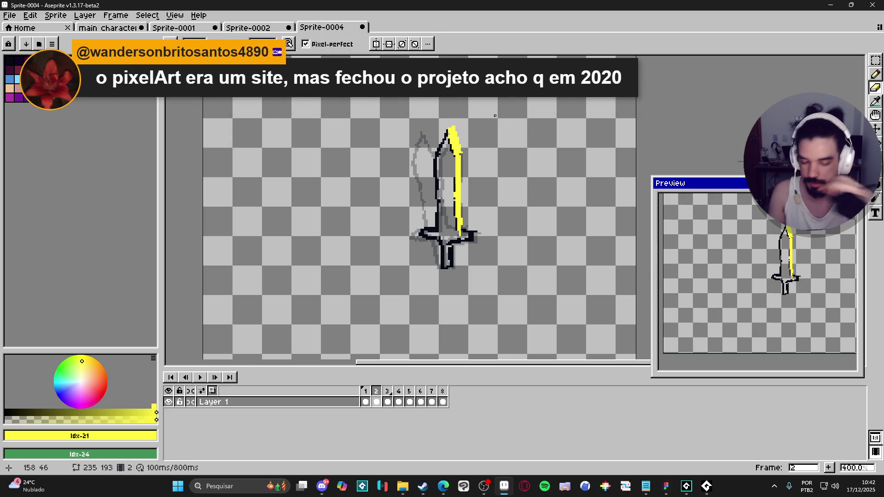
{"action": "key", "text": "shift"}
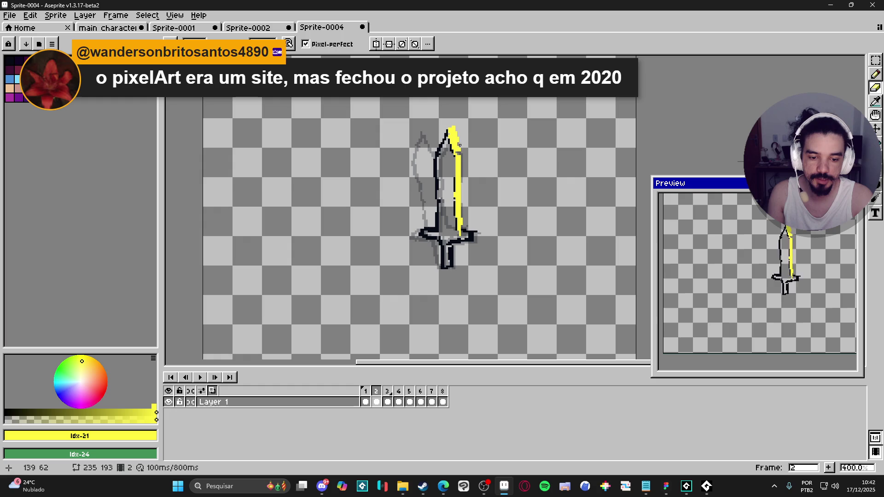
{"action": "key", "text": "shift"}
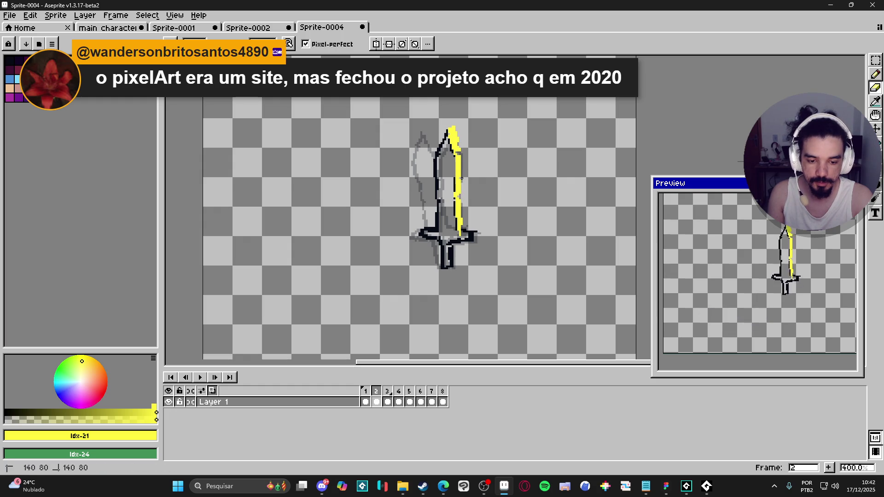
{"action": "left_click", "coordinate": [388, 402]}
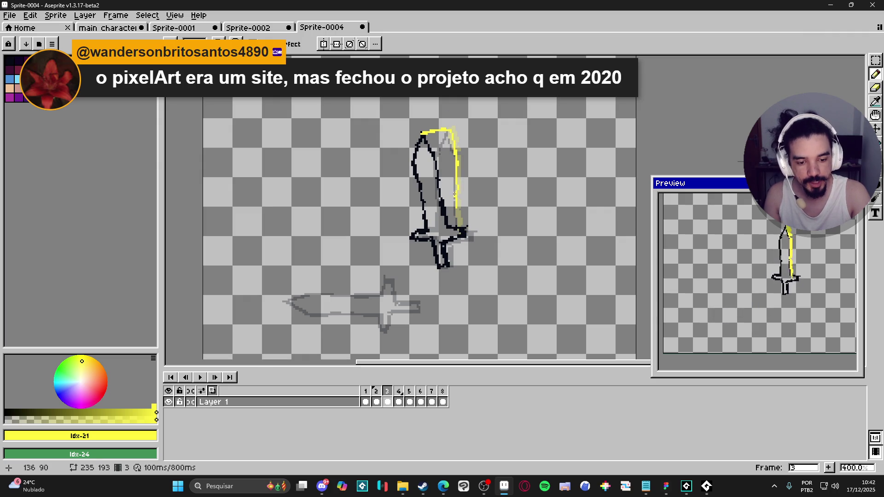
Outline and bucket-fill frame 3's blade yellow, erase stray top pixels, and start frame 4's arc.
{"action": "left_click_drag", "start_coordinate": [457, 225], "coordinate": [430, 146]}
{"action": "key", "text": "g"}
{"action": "left_click", "coordinate": [446, 168]}
{"action": "key", "text": "e"}
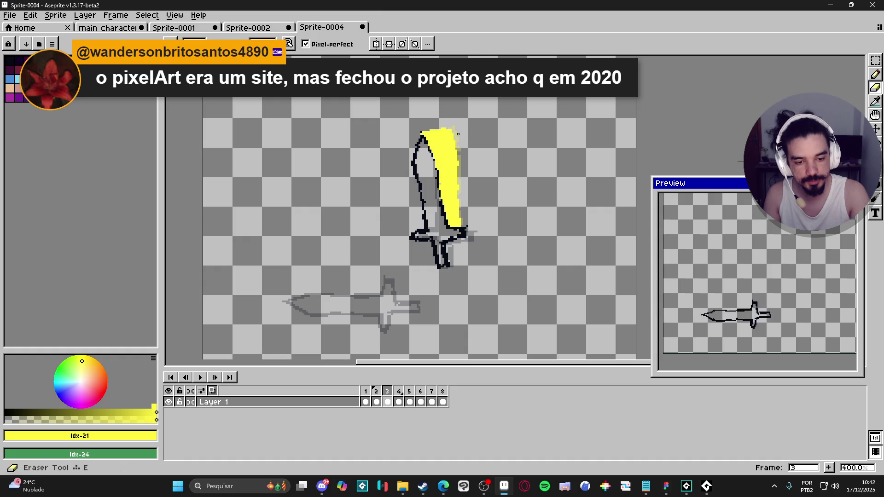
{"action": "left_click_drag", "start_coordinate": [446, 135], "coordinate": [456, 138]}
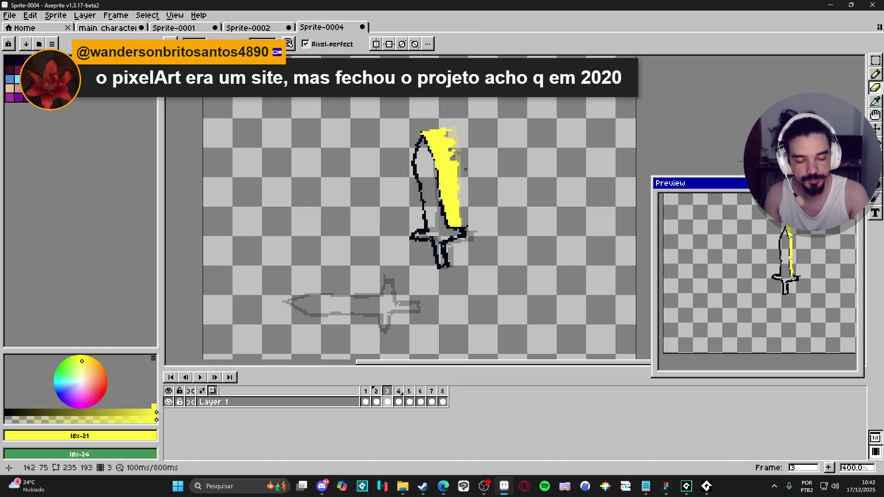
{"action": "left_click", "coordinate": [456, 193]}
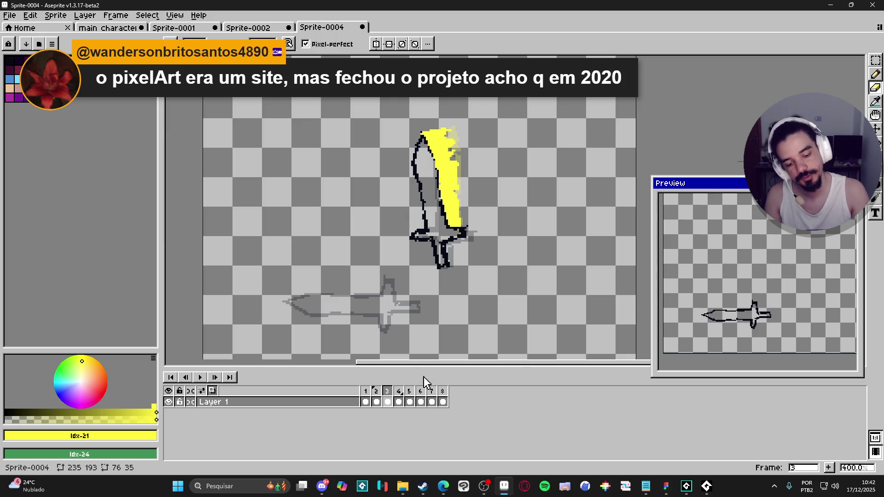
{"action": "left_click", "coordinate": [399, 402]}
{"action": "mouse_move", "coordinate": [288, 297]}
{"action": "left_mouse_down"}
{"action": "mouse_move", "coordinate": [305, 230]}
{"action": "mouse_move", "coordinate": [365, 168]}
{"action": "mouse_move", "coordinate": [442, 129]}
{"action": "mouse_move", "coordinate": [350, 171]}
{"action": "mouse_move", "coordinate": [294, 258]}
{"action": "mouse_move", "coordinate": [288, 297]}
{"action": "left_mouse_up"}
Draw frame 4's slash arc and jagged inner curve, close it along the blade, and fill yellow.
{"action": "left_click_drag", "start_coordinate": [313, 216], "coordinate": [399, 143]}
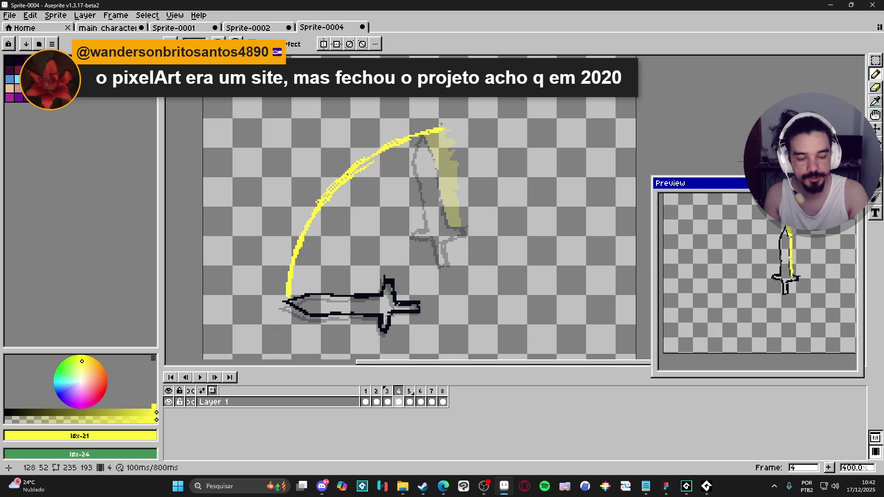
{"action": "mouse_move", "coordinate": [458, 226]}
{"action": "left_mouse_down"}
{"action": "mouse_move", "coordinate": [435, 236]}
{"action": "mouse_move", "coordinate": [380, 294]}
{"action": "left_mouse_up"}
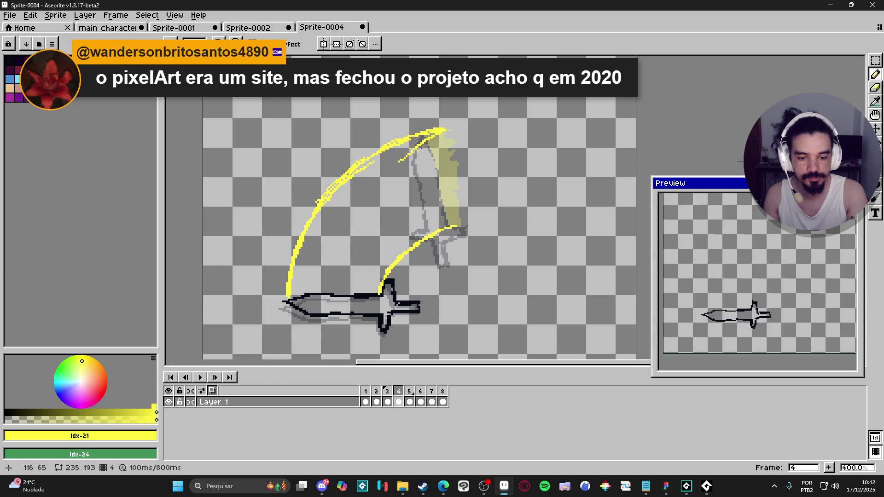
{"action": "mouse_move", "coordinate": [406, 157]}
{"action": "left_mouse_down"}
{"action": "mouse_move", "coordinate": [399, 188]}
{"action": "mouse_move", "coordinate": [424, 194]}
{"action": "mouse_move", "coordinate": [396, 215]}
{"action": "mouse_move", "coordinate": [385, 236]}
{"action": "mouse_move", "coordinate": [389, 251]}
{"action": "mouse_move", "coordinate": [415, 199]}
{"action": "left_mouse_up"}
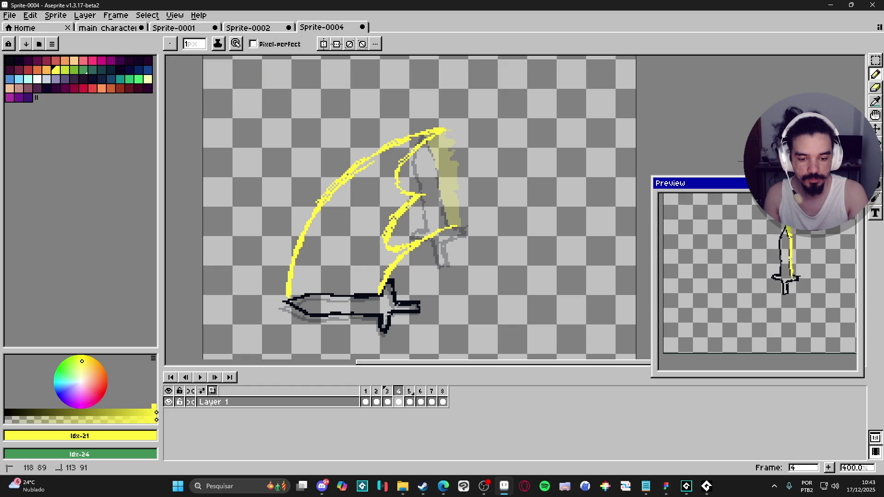
{"action": "key", "text": "e"}
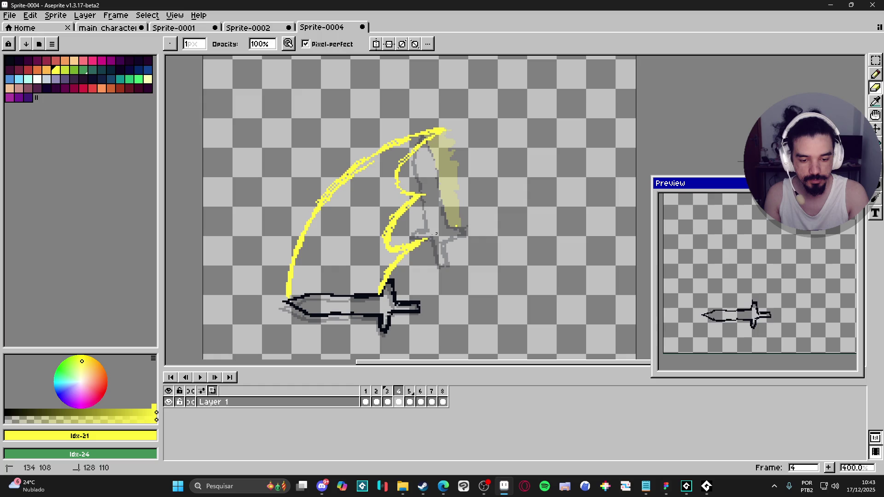
{"action": "key", "text": "b"}
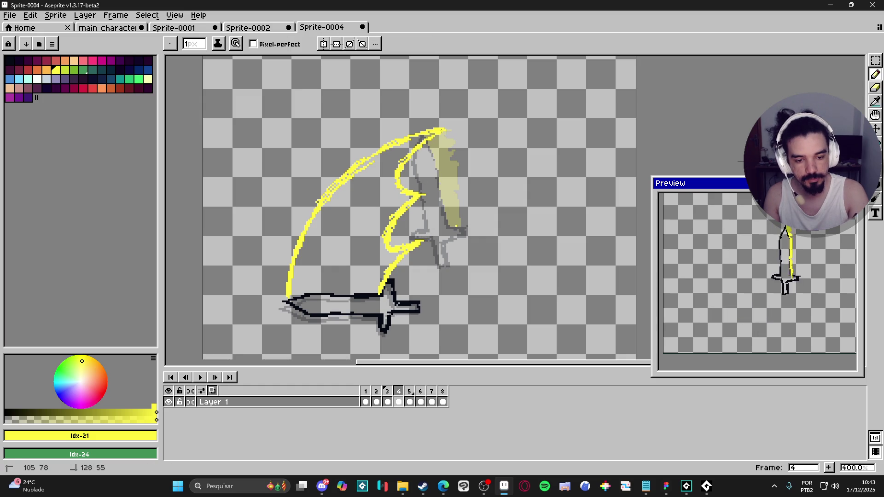
{"action": "mouse_move", "coordinate": [378, 291]}
{"action": "left_mouse_down"}
{"action": "mouse_move", "coordinate": [293, 298]}
{"action": "mouse_move", "coordinate": [385, 296]}
{"action": "mouse_move", "coordinate": [339, 295]}
{"action": "mouse_move", "coordinate": [381, 286]}
{"action": "left_mouse_up"}
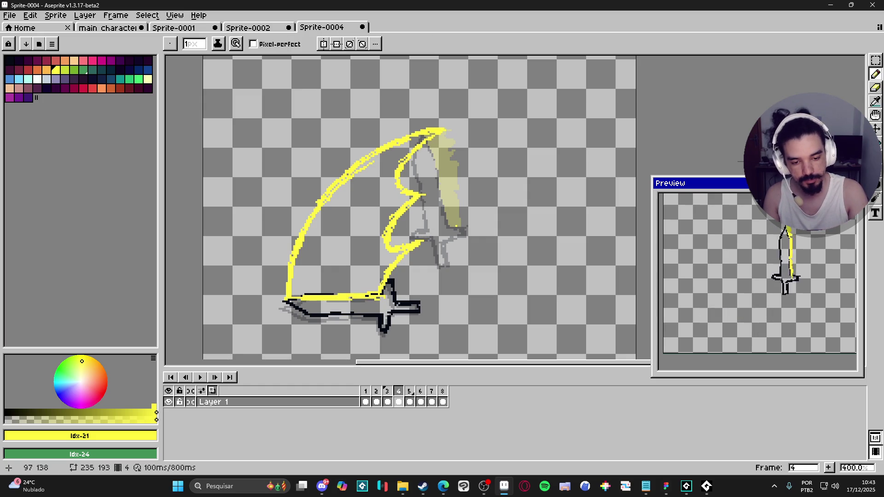
{"action": "key", "text": "g"}
{"action": "left_click", "coordinate": [368, 277]}
{"action": "key", "text": "b"}
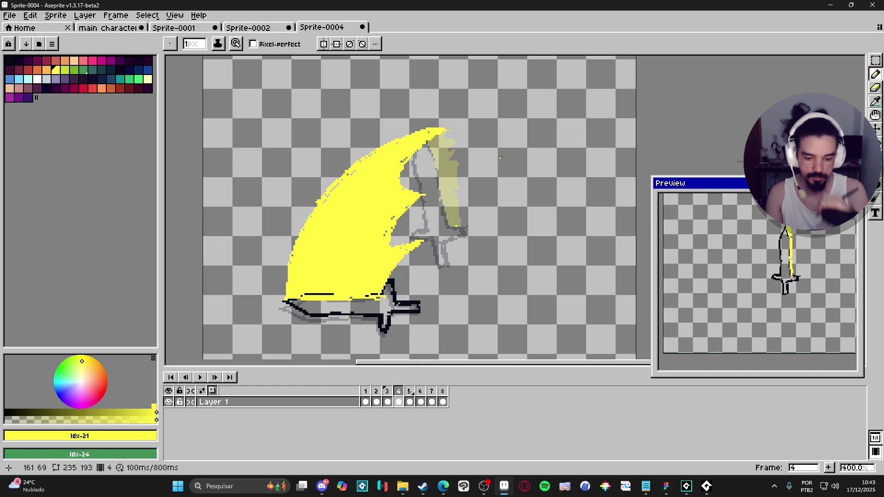
{"action": "left_click", "coordinate": [410, 402]}
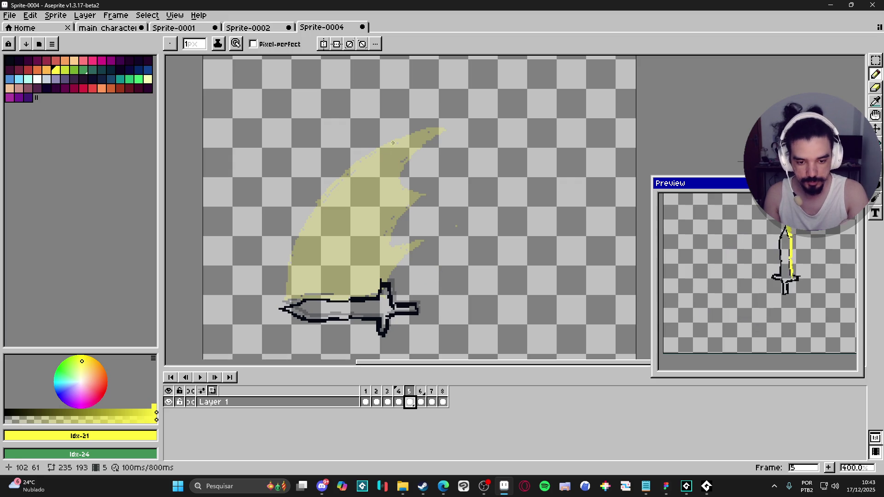
Draw yellow streaks inside frame 5's faded crescent and bucket-fill the gaps between them.
{"action": "mouse_move", "coordinate": [405, 136]}
{"action": "left_mouse_down"}
{"action": "mouse_move", "coordinate": [306, 228]}
{"action": "mouse_move", "coordinate": [329, 193]}
{"action": "mouse_move", "coordinate": [300, 246]}
{"action": "left_mouse_up"}
{"action": "left_click_drag", "start_coordinate": [339, 209], "coordinate": [309, 266]}
{"action": "mouse_move", "coordinate": [395, 141]}
{"action": "left_mouse_down"}
{"action": "mouse_move", "coordinate": [346, 192]}
{"action": "mouse_move", "coordinate": [405, 156]}
{"action": "mouse_move", "coordinate": [336, 239]}
{"action": "left_mouse_up"}
{"action": "left_click_drag", "start_coordinate": [367, 193], "coordinate": [314, 283]}
{"action": "left_click_drag", "start_coordinate": [324, 223], "coordinate": [313, 284]}
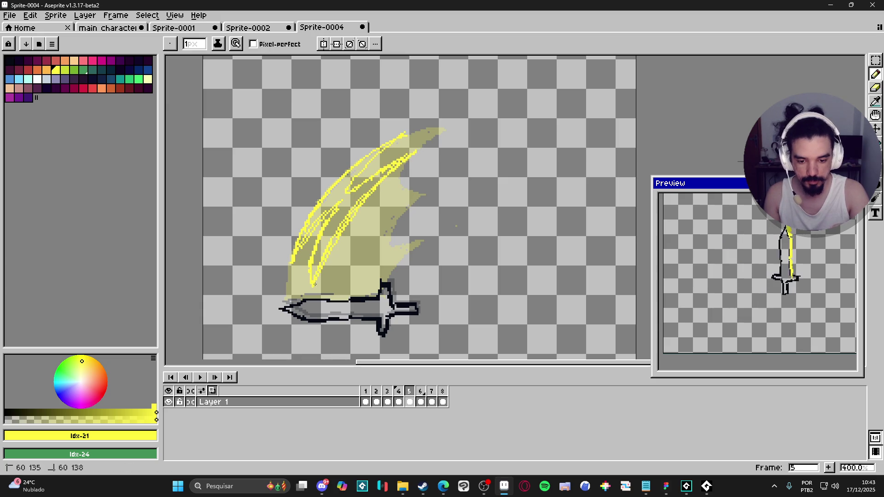
{"action": "left_click_drag", "start_coordinate": [401, 136], "coordinate": [326, 201]}
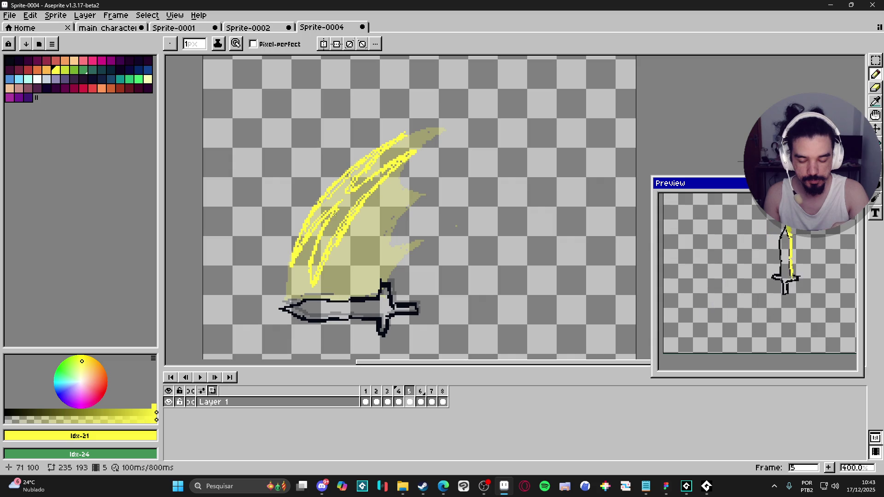
{"action": "key", "text": "g"}
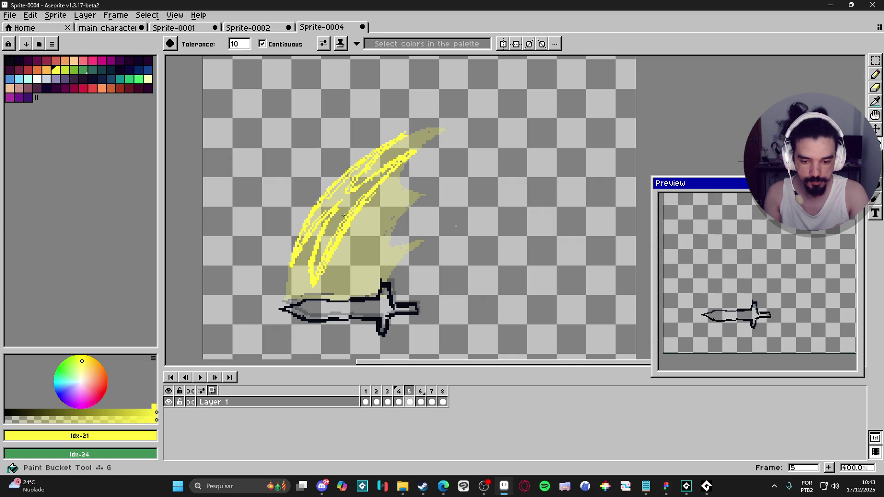
{"action": "left_click", "coordinate": [344, 216]}
{"action": "key", "text": "b"}
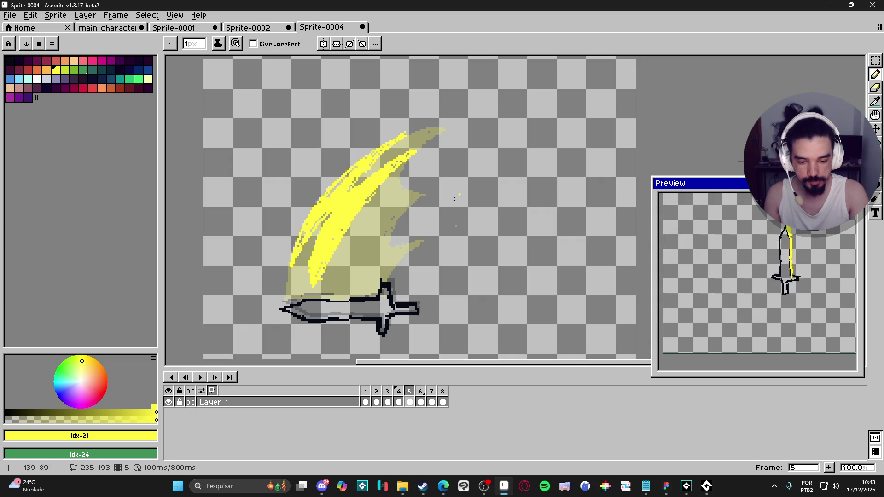
{"action": "mouse_move", "coordinate": [400, 205]}
{"action": "left_mouse_down"}
{"action": "mouse_move", "coordinate": [348, 278]}
{"action": "mouse_move", "coordinate": [400, 210]}
{"action": "left_mouse_up"}
{"action": "mouse_move", "coordinate": [373, 243]}
{"action": "left_mouse_down"}
{"action": "mouse_move", "coordinate": [364, 260]}
{"action": "mouse_move", "coordinate": [372, 262]}
{"action": "mouse_move", "coordinate": [352, 277]}
{"action": "mouse_move", "coordinate": [359, 264]}
{"action": "mouse_move", "coordinate": [359, 279]}
{"action": "left_mouse_up"}
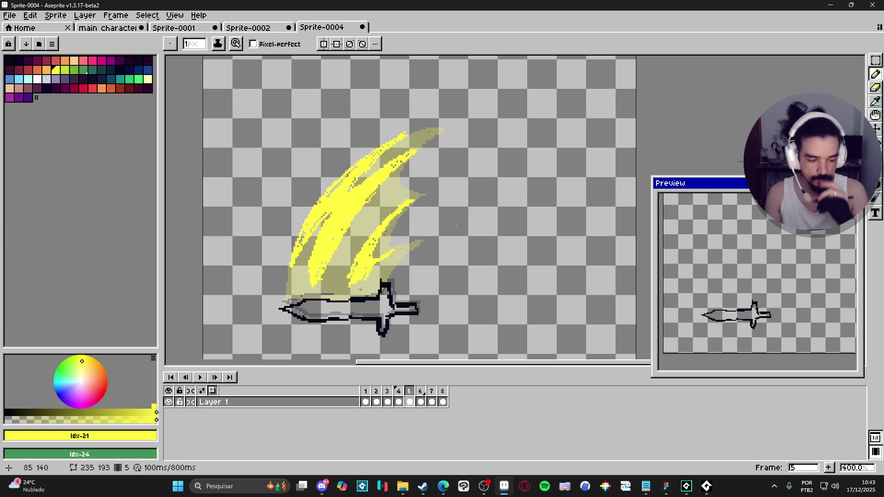
{"action": "left_click", "coordinate": [420, 402]}
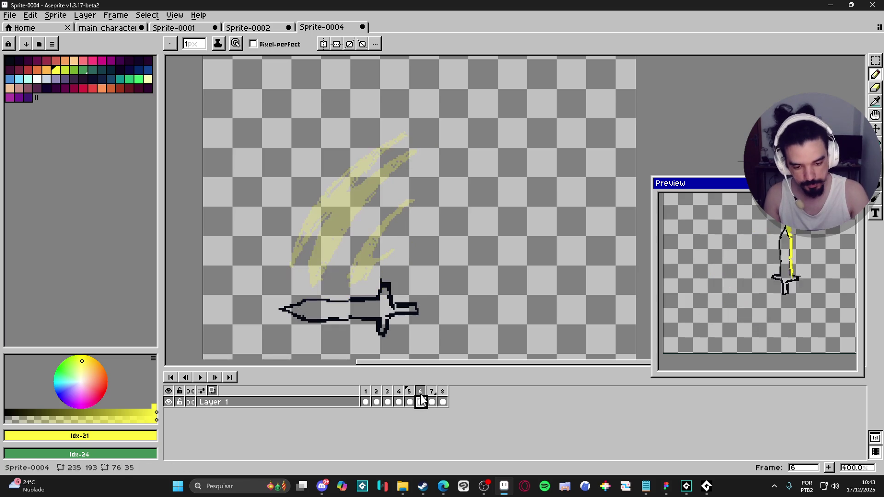
Draw short jagged yellow streaks above frame 6's sword, trimming the lower one with the eraser.
{"action": "left_click_drag", "start_coordinate": [348, 173], "coordinate": [325, 208]}
{"action": "mouse_move", "coordinate": [378, 172]}
{"action": "left_mouse_down"}
{"action": "mouse_move", "coordinate": [323, 235]}
{"action": "mouse_move", "coordinate": [360, 189]}
{"action": "left_mouse_up"}
{"action": "mouse_move", "coordinate": [332, 220]}
{"action": "left_mouse_down"}
{"action": "mouse_move", "coordinate": [370, 180]}
{"action": "mouse_move", "coordinate": [345, 219]}
{"action": "mouse_move", "coordinate": [363, 199]}
{"action": "mouse_move", "coordinate": [347, 180]}
{"action": "mouse_move", "coordinate": [354, 170]}
{"action": "left_mouse_up"}
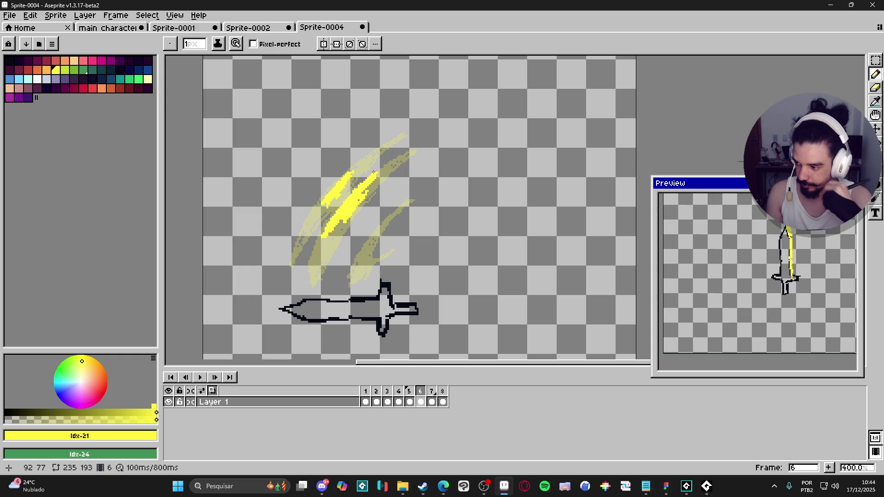
{"action": "mouse_move", "coordinate": [360, 266]}
{"action": "left_mouse_down"}
{"action": "mouse_move", "coordinate": [371, 239]}
{"action": "mouse_move", "coordinate": [366, 266]}
{"action": "mouse_move", "coordinate": [377, 260]}
{"action": "mouse_move", "coordinate": [373, 240]}
{"action": "mouse_move", "coordinate": [364, 255]}
{"action": "left_mouse_up"}
{"action": "key", "text": "e"}
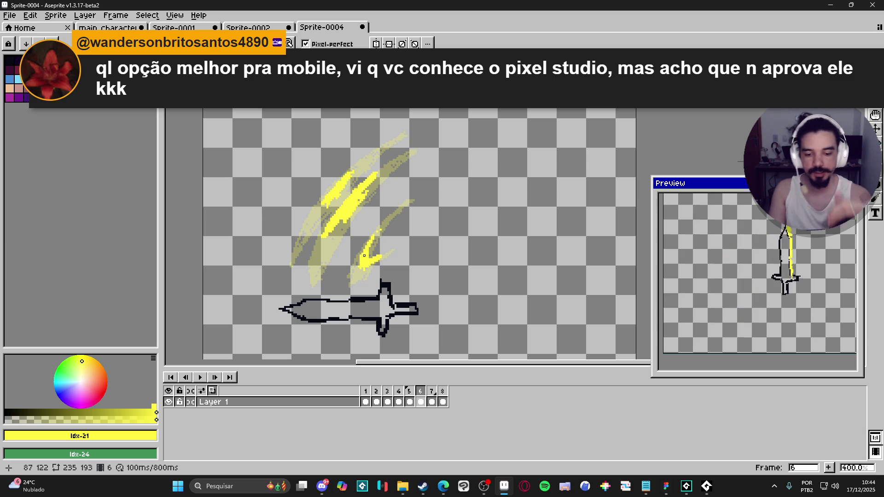
{"action": "key", "text": "b"}
{"action": "left_click_drag", "start_coordinate": [364, 248], "coordinate": [364, 273]}
{"action": "key", "text": "e"}
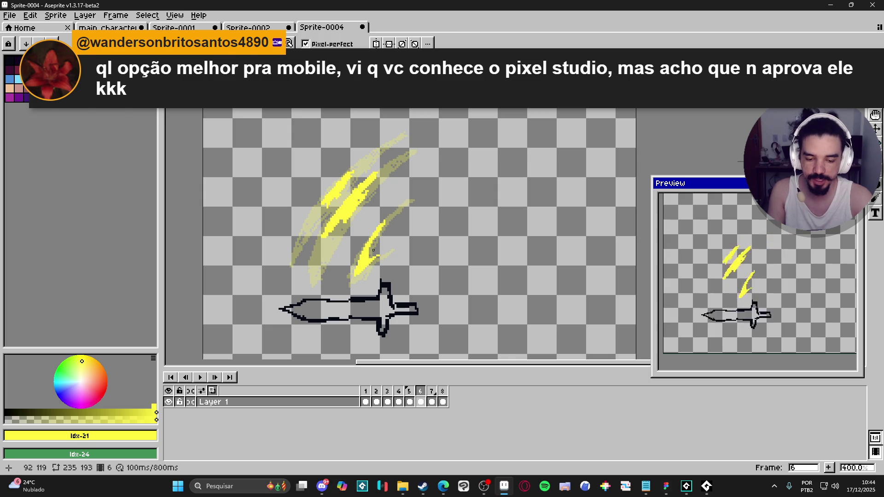
{"action": "left_click_drag", "start_coordinate": [370, 252], "coordinate": [366, 246]}
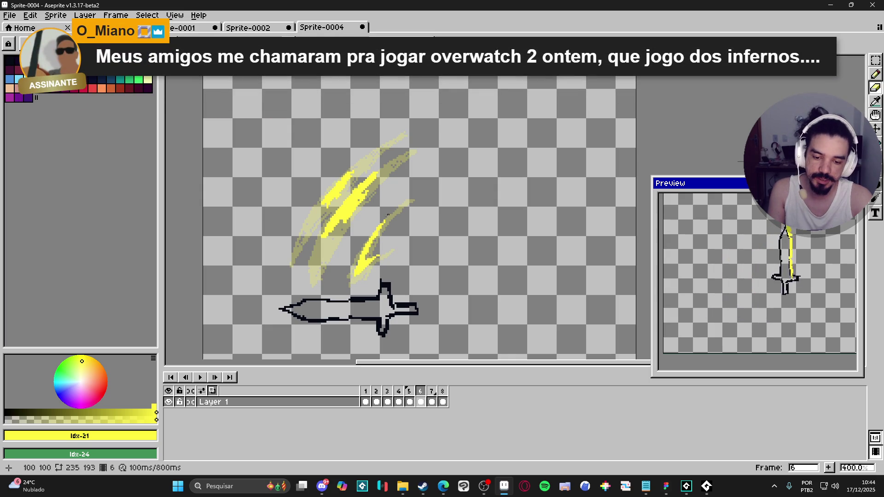
{"action": "key", "text": "b"}
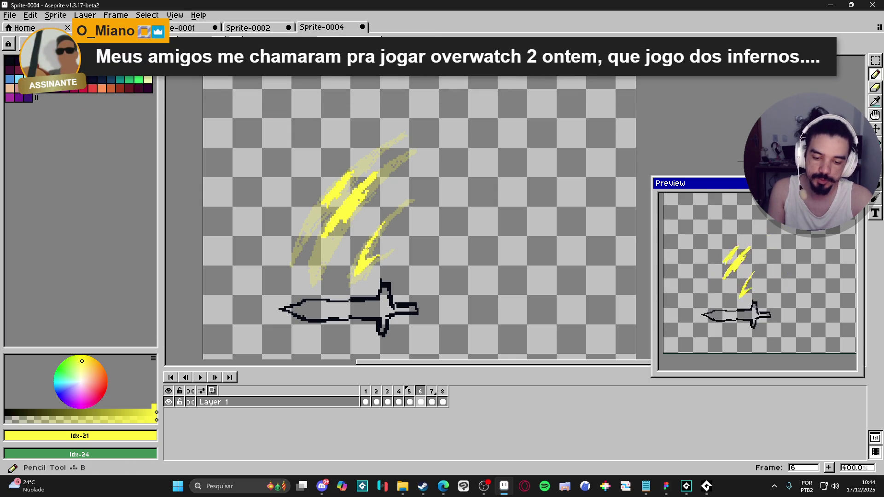